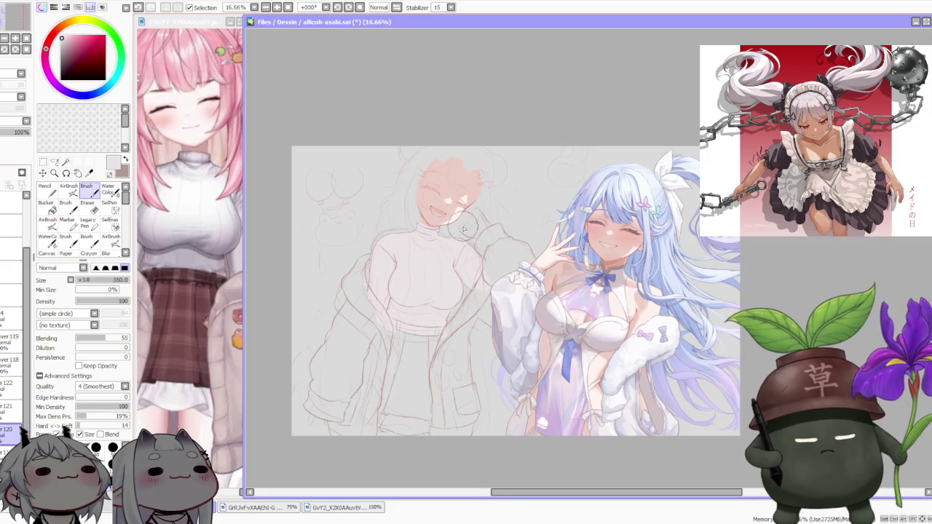
Step: Raise the sketch layer's opacity to about 51% so the pink-haired girl's lines darken
scroll(510, 225, "up", 3)
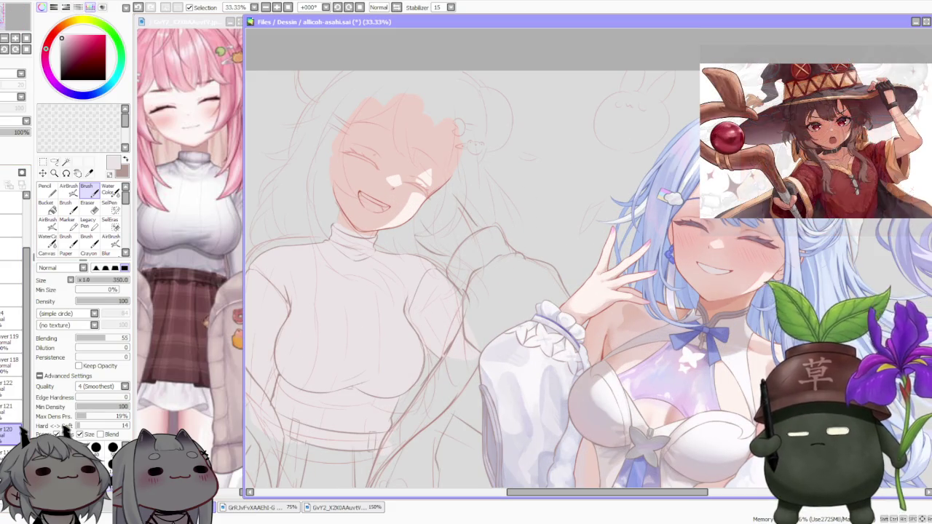
scroll(430, 198, "down", 1)
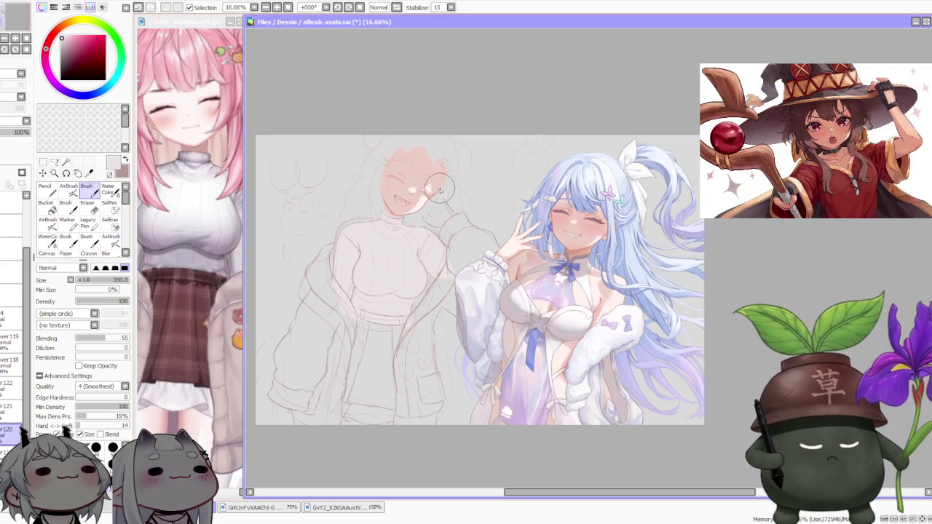
scroll(465, 172, "down", 1)
scroll(463, 172, "up", 1)
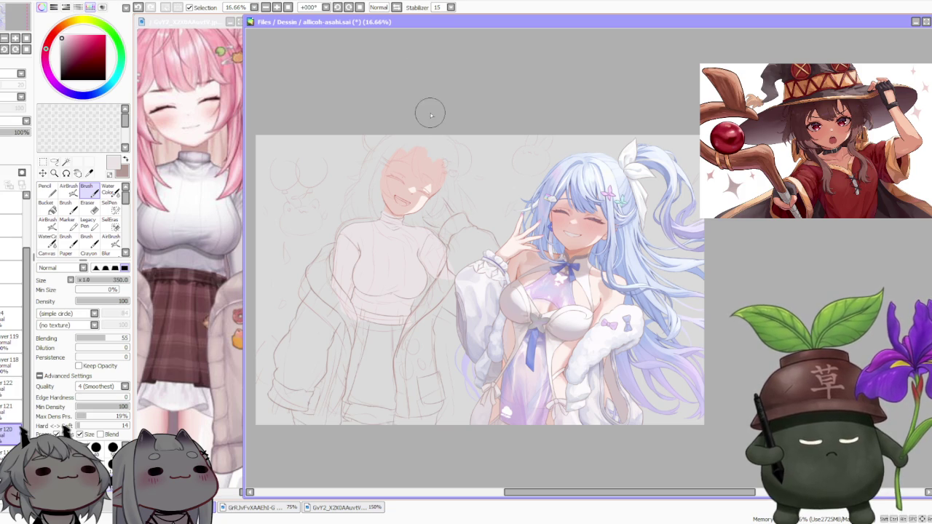
scroll(406, 141, "up", 1)
scroll(406, 142, "up", 1)
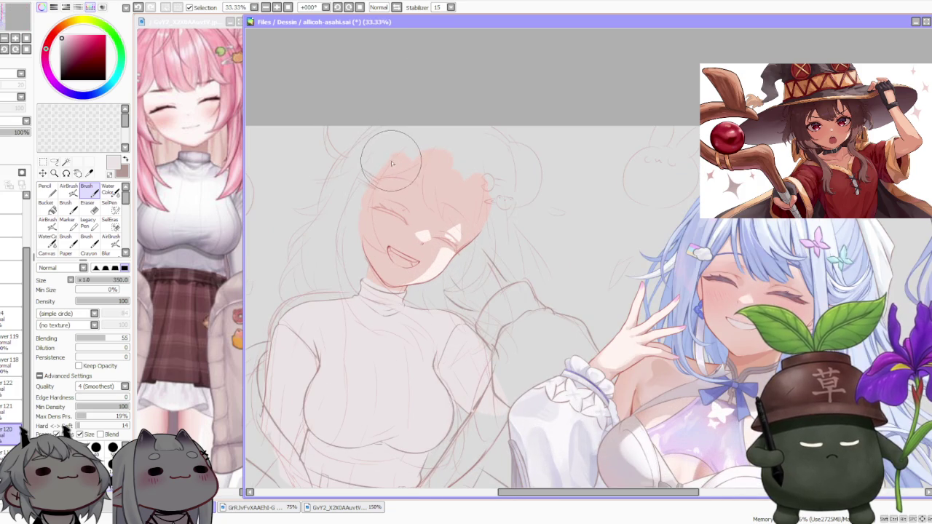
left_click(1, 269)
left_click(4, 133)
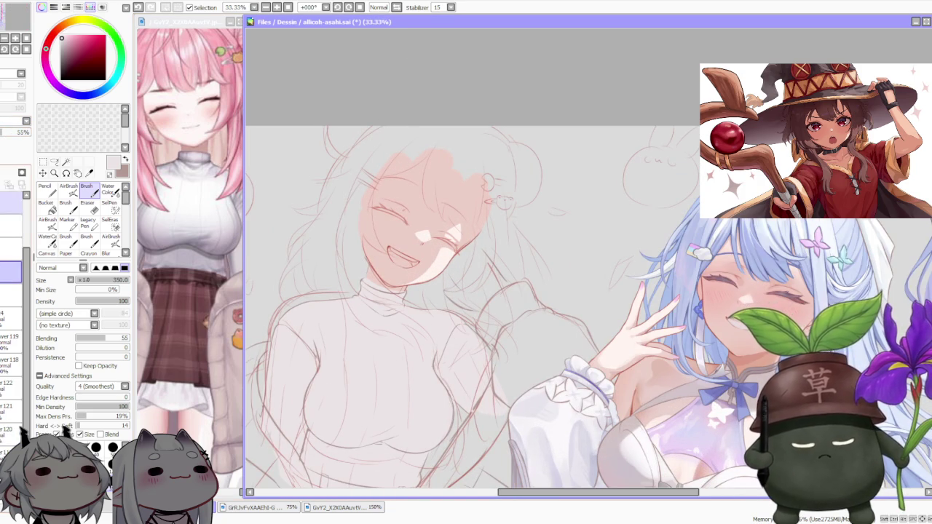
Step: Zoom the reference window out to 75% to show the whole pink-haired character
scroll(11, 328, "up", 5)
scroll(11, 328, "down", 2)
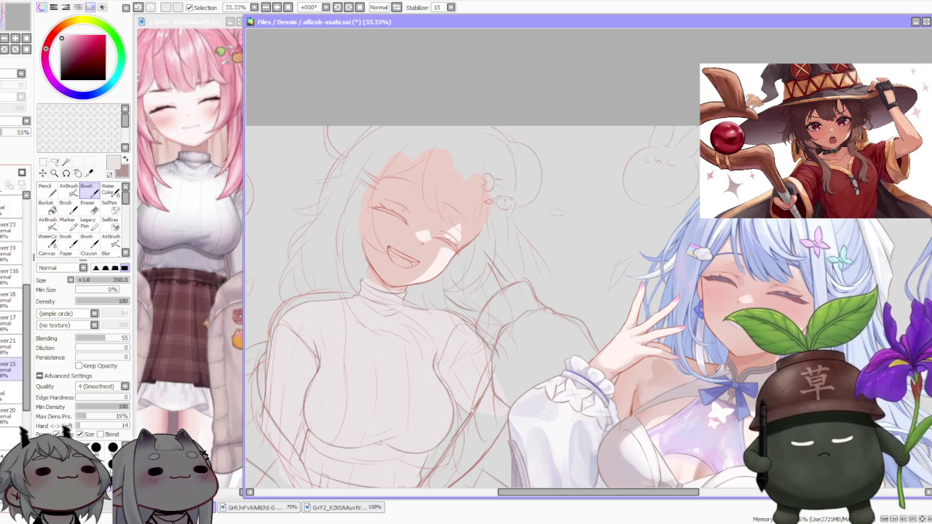
scroll(504, 212, "down", 1)
scroll(505, 212, "down", 2)
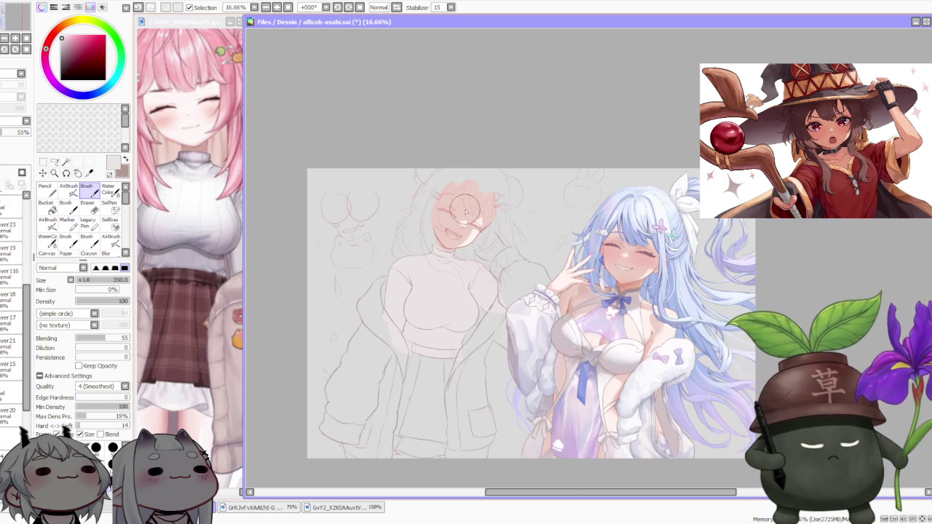
scroll(481, 153, "up", 1)
scroll(493, 145, "down", 2)
scroll(488, 154, "up", 1)
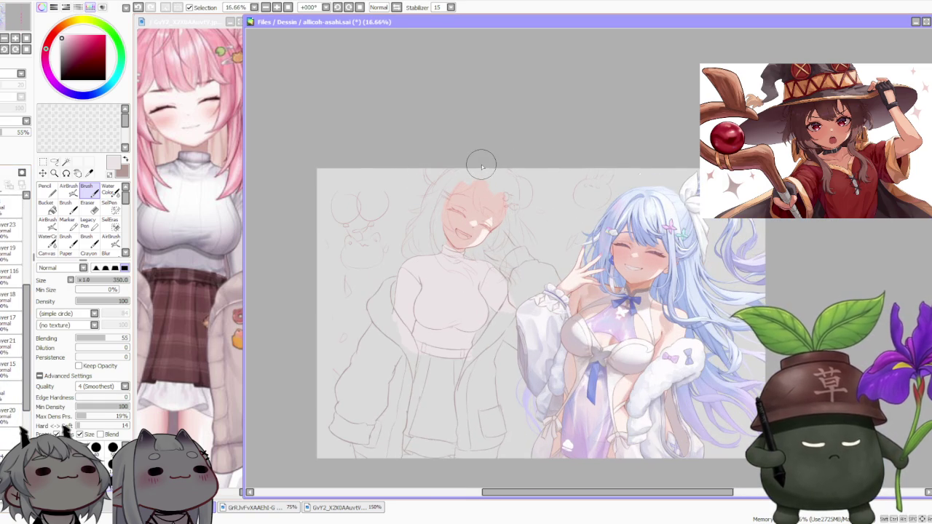
left_click(205, 173)
scroll(204, 172, "down", 2)
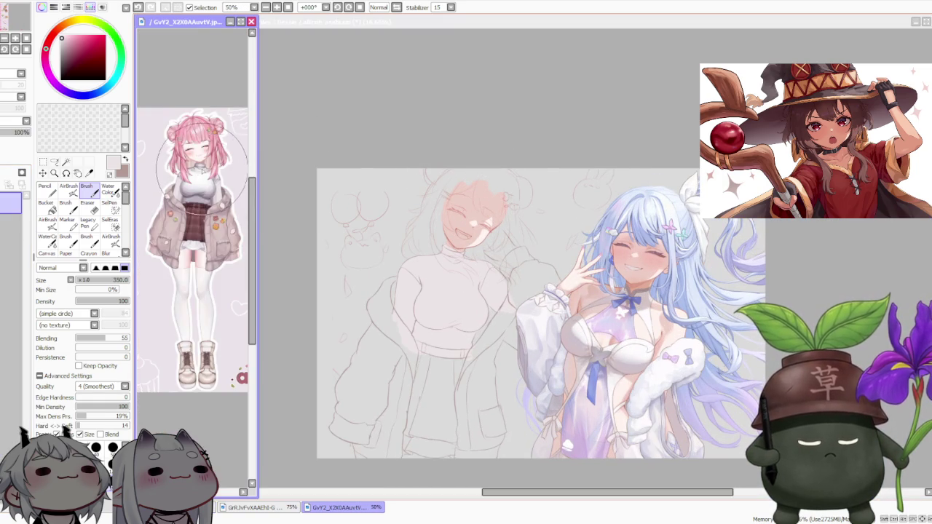
scroll(203, 173, "up", 1)
left_click(421, 122)
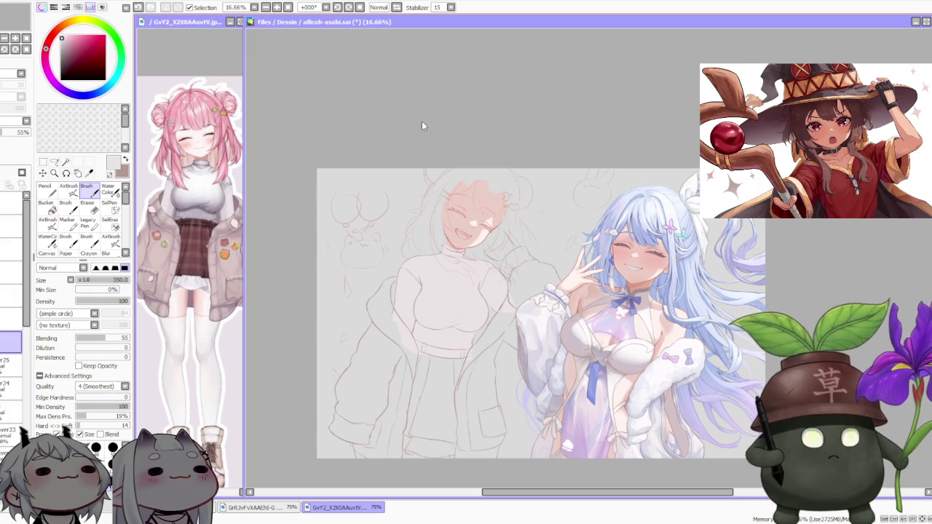
scroll(435, 131, "down", 1)
scroll(461, 248, "up", 1)
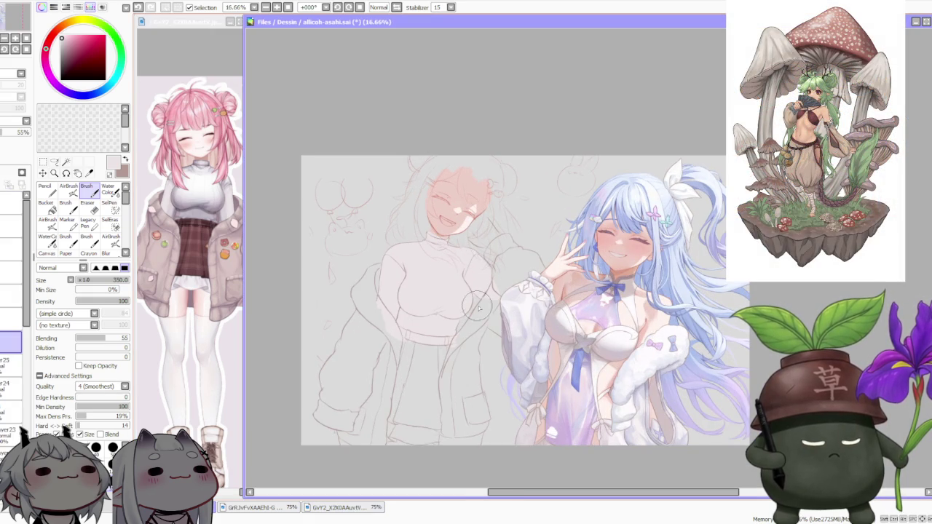
scroll(470, 246, "down", 1)
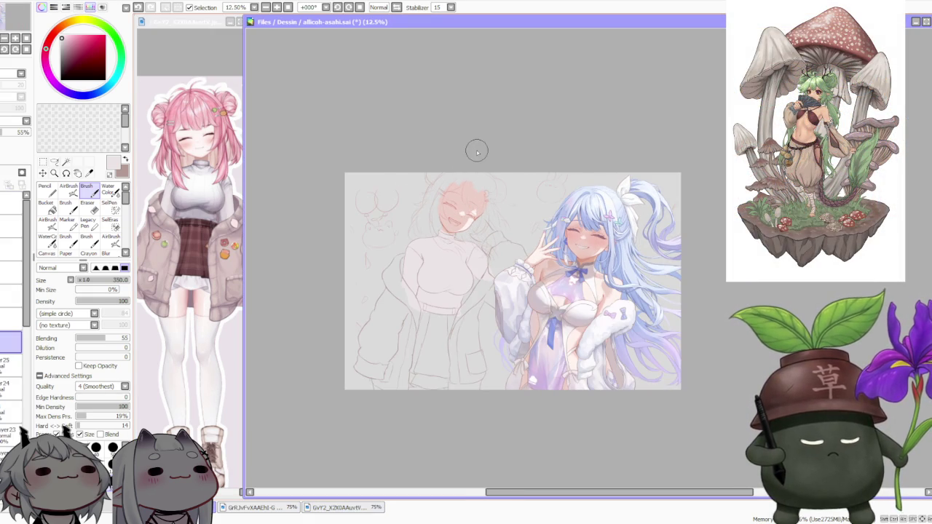
scroll(468, 172, "up", 1)
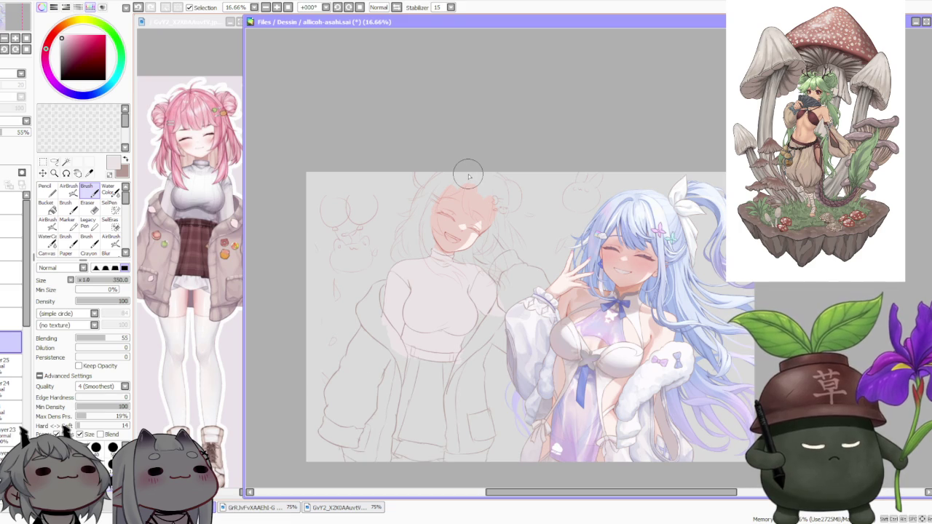
scroll(469, 175, "down", 1)
scroll(474, 364, "up", 1)
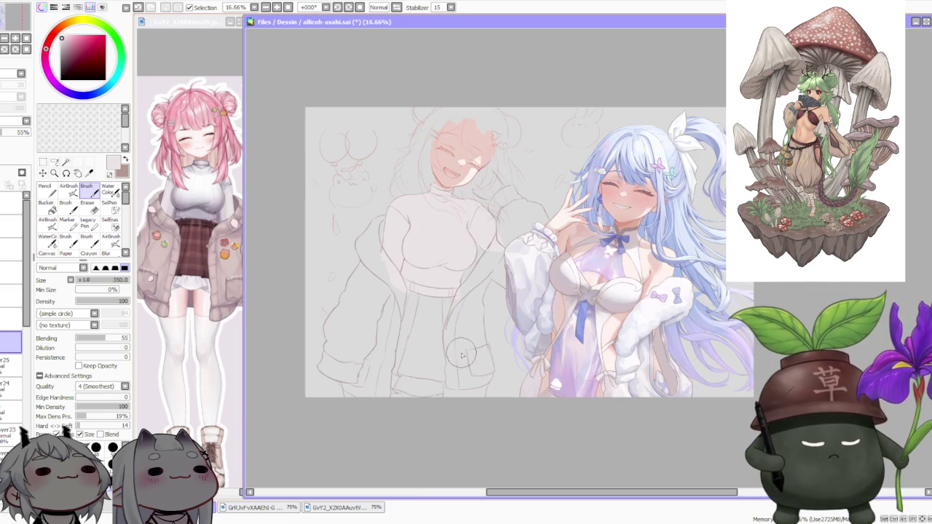
scroll(430, 330, "down", 1)
scroll(435, 324, "up", 1)
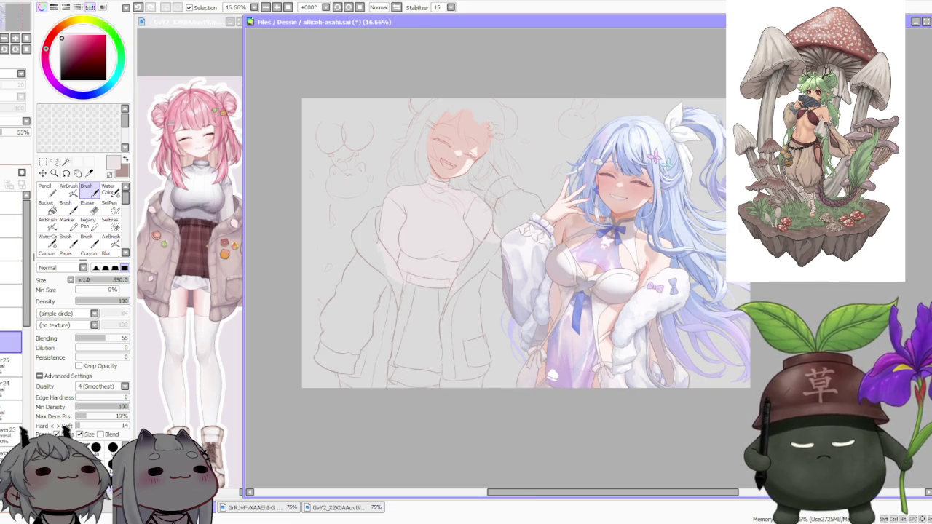
left_click(11, 224)
scroll(11, 364, "down", 1)
left_click(11, 328)
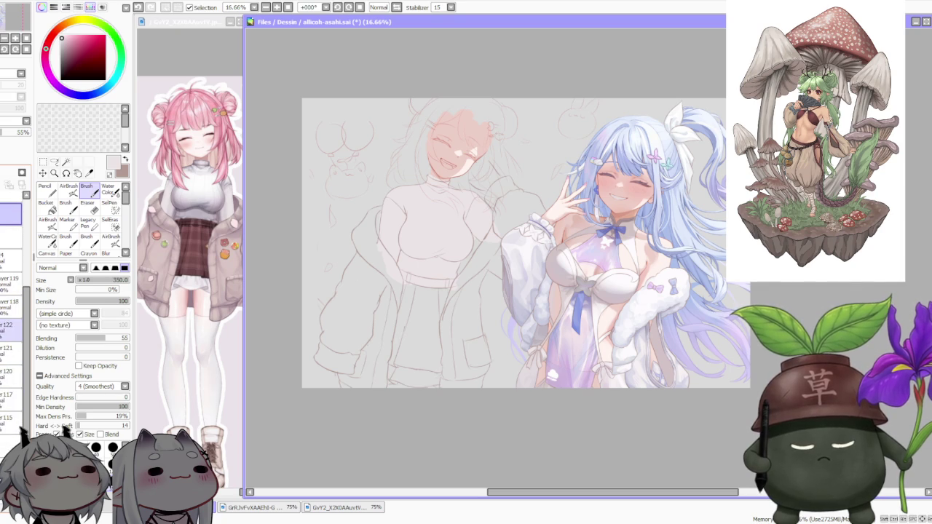
left_click(11, 329)
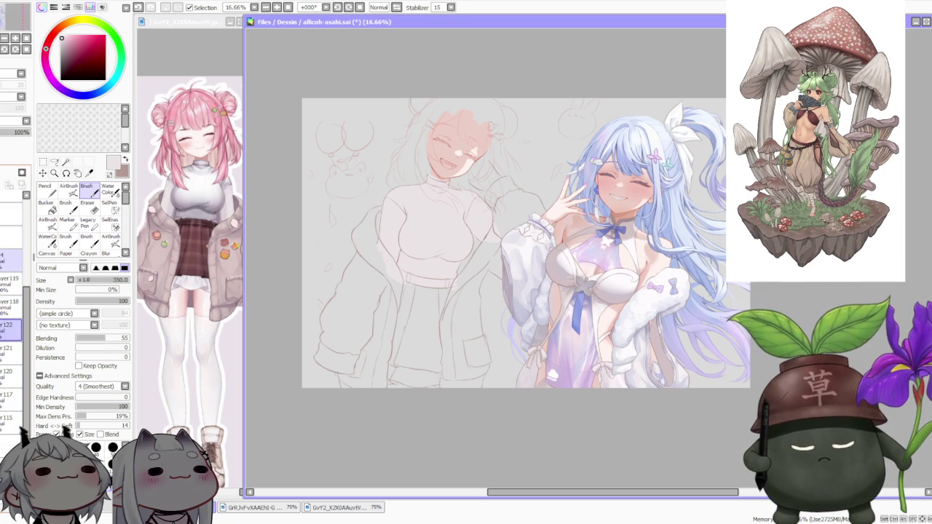
left_click(11, 372)
left_click(11, 351)
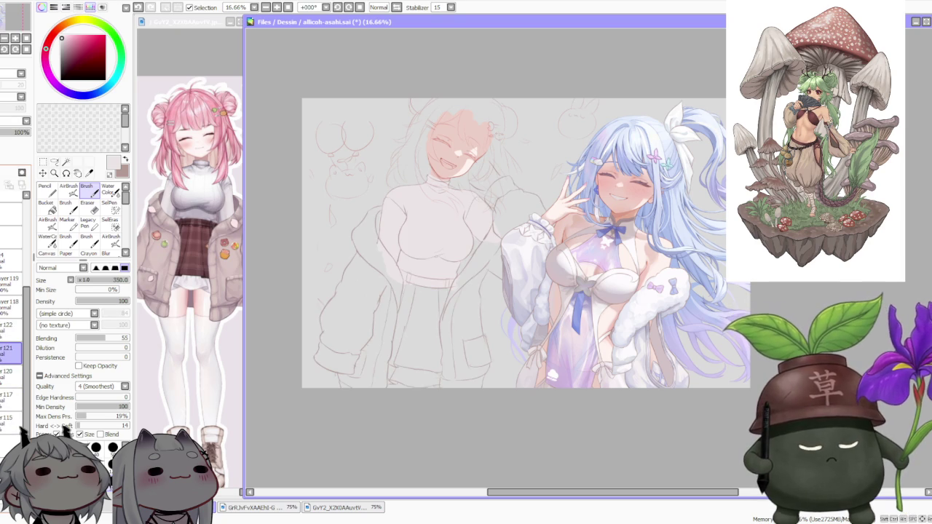
left_click_drag(446, 297, 434, 293)
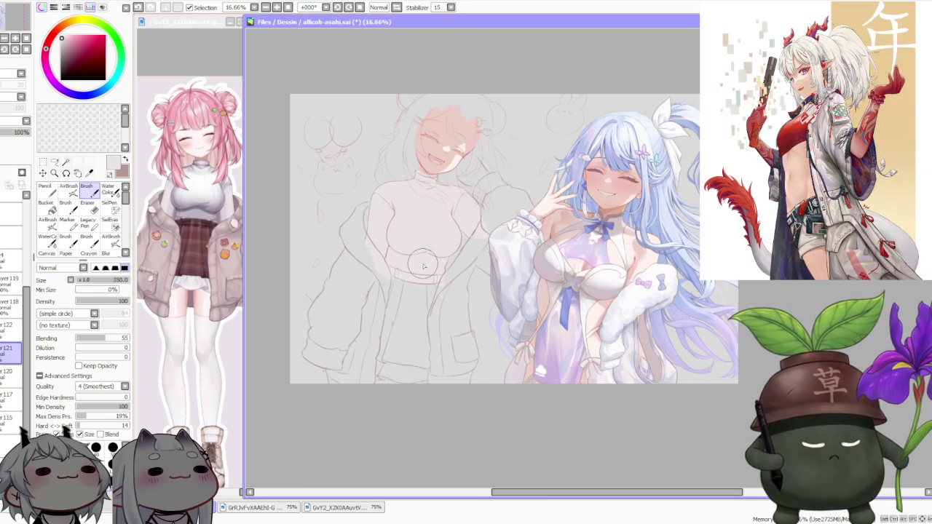
scroll(423, 266, "down", 1)
scroll(423, 266, "up", 1)
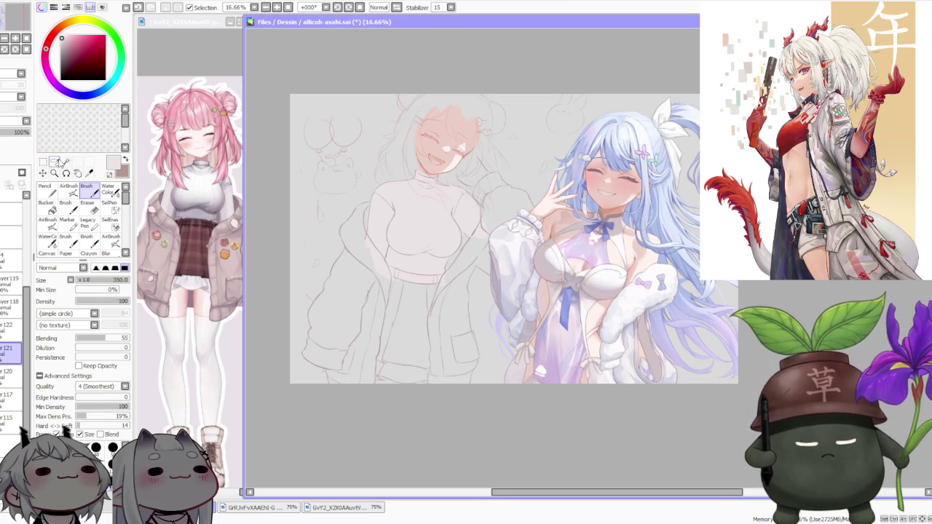
Step: Lasso the jacket and lower body, then Free Deform its bottom edge slightly upward
left_click(55, 161)
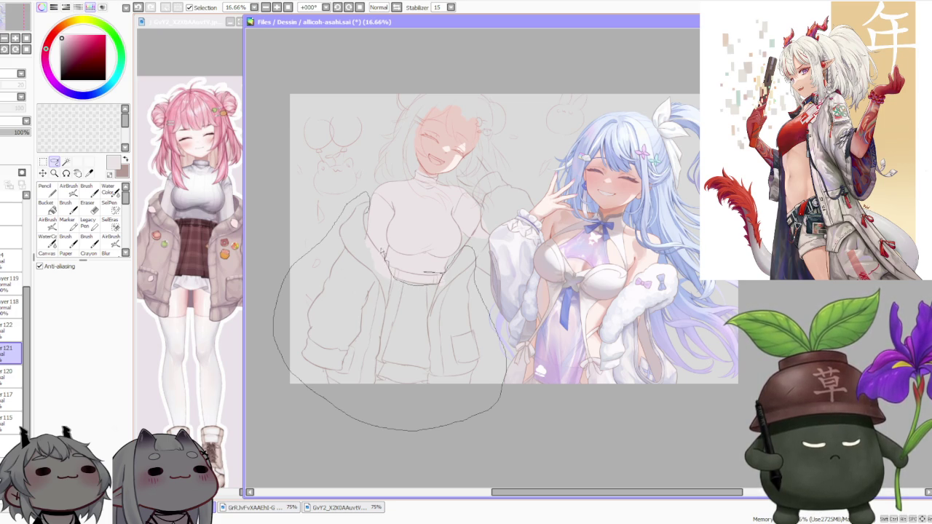
left_click_drag(367, 225, 368, 231)
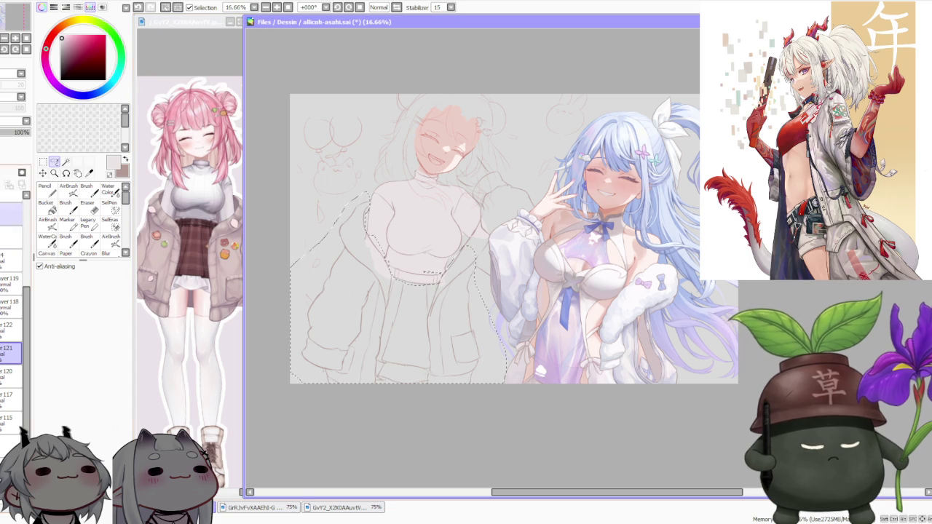
left_click(42, 173)
left_click(58, 317)
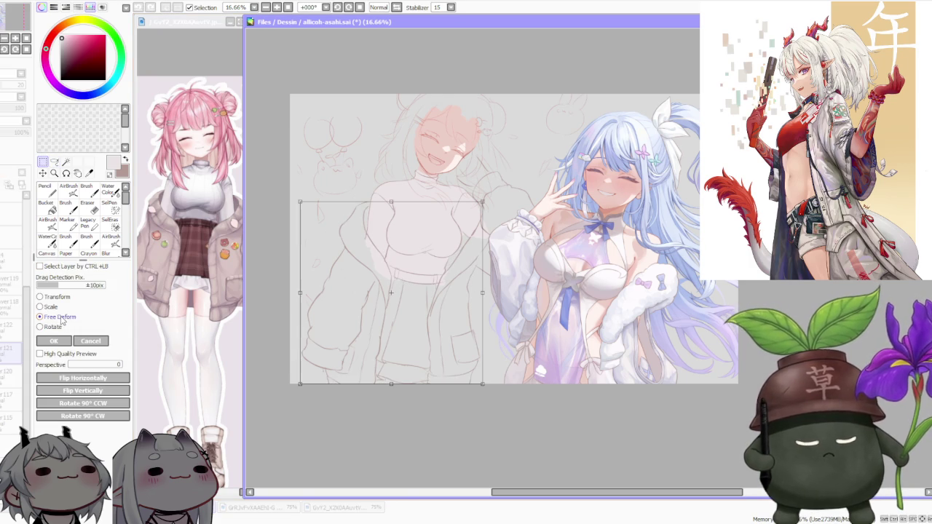
left_click_drag(391, 386, 392, 379)
scroll(429, 337, "down", 1)
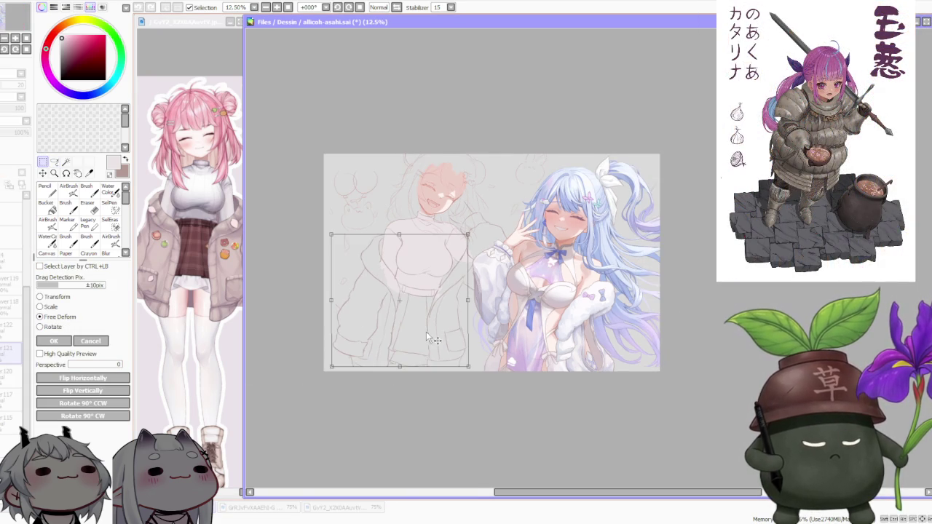
scroll(447, 337, "up", 1)
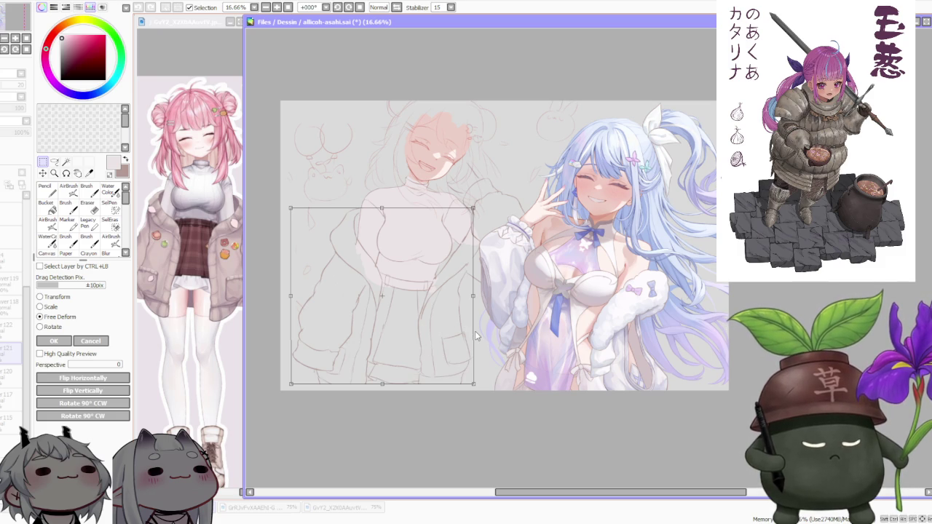
left_click(65, 341)
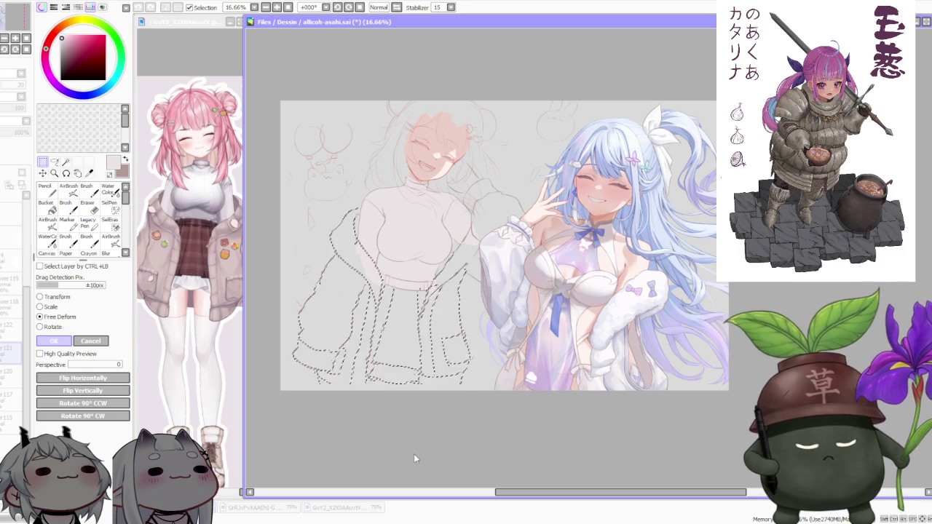
Step: Drop the previous selection and lasso the jacket's right-hand front with the pocket
key("ctrl+d")
scroll(477, 374, "down", 1)
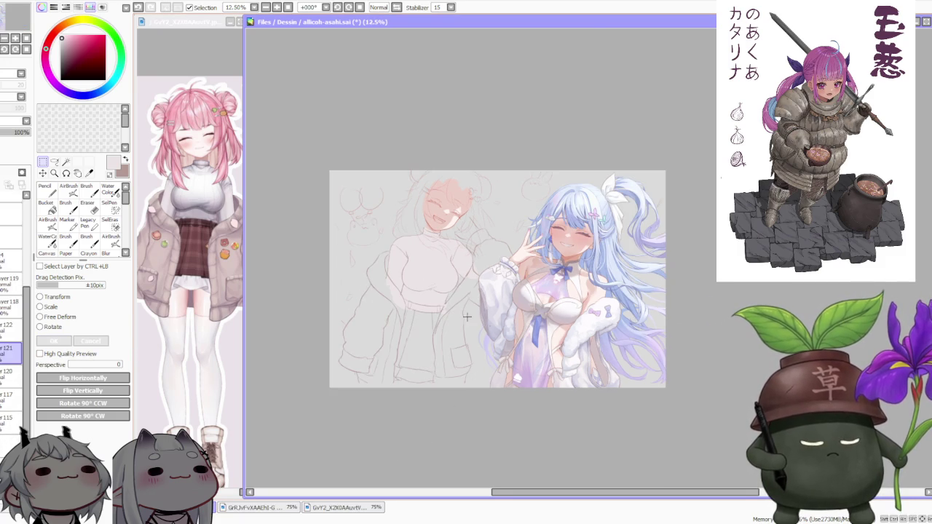
scroll(469, 315, "up", 2)
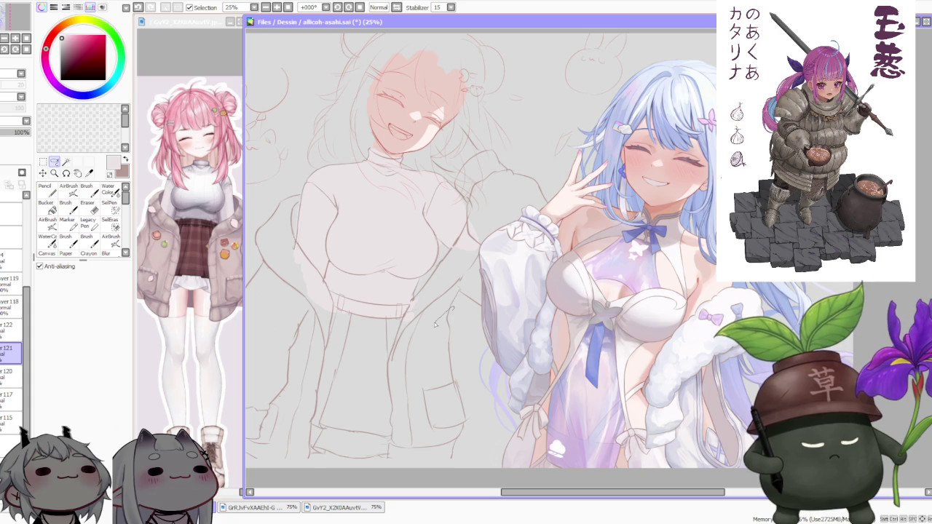
left_click_drag(427, 335, 400, 403)
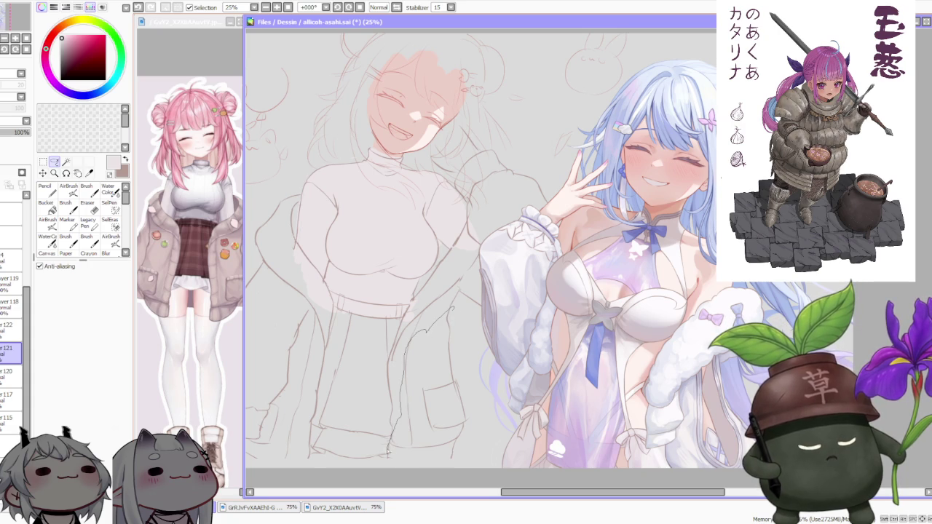
left_click_drag(389, 449, 479, 405)
Step: Free-deform the pocket piece: tilt it, widen the top-right, and stretch the bottom-left down
key("ctrl+t")
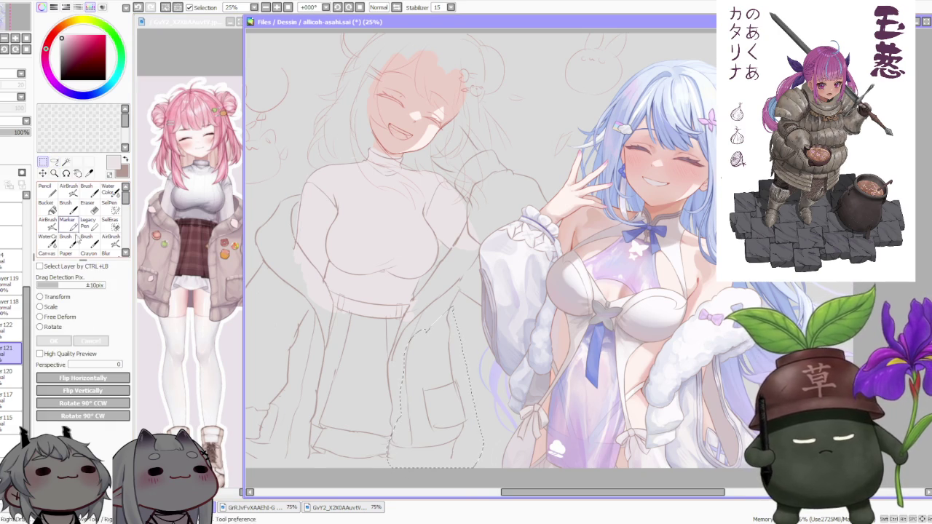
left_click(40, 317)
left_click_drag(470, 449, 471, 461)
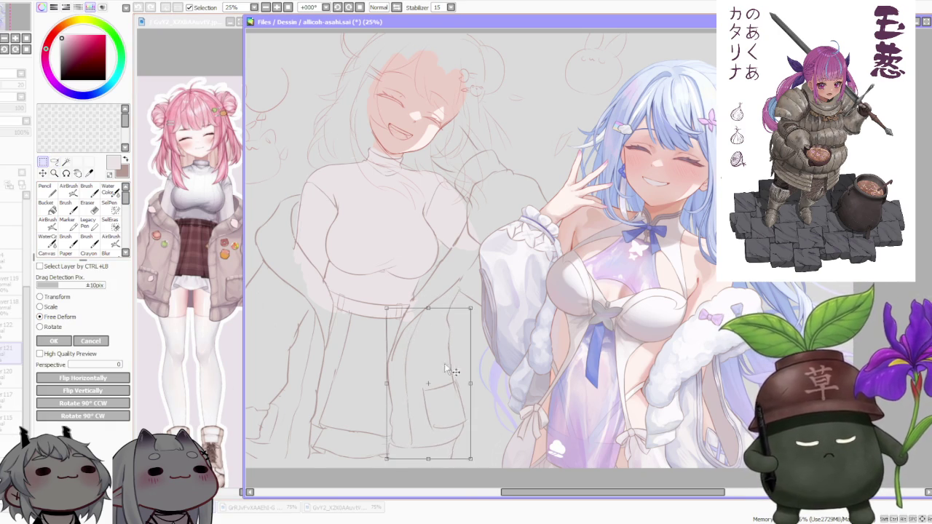
left_click_drag(475, 384, 470, 368)
left_click_drag(470, 289, 477, 294)
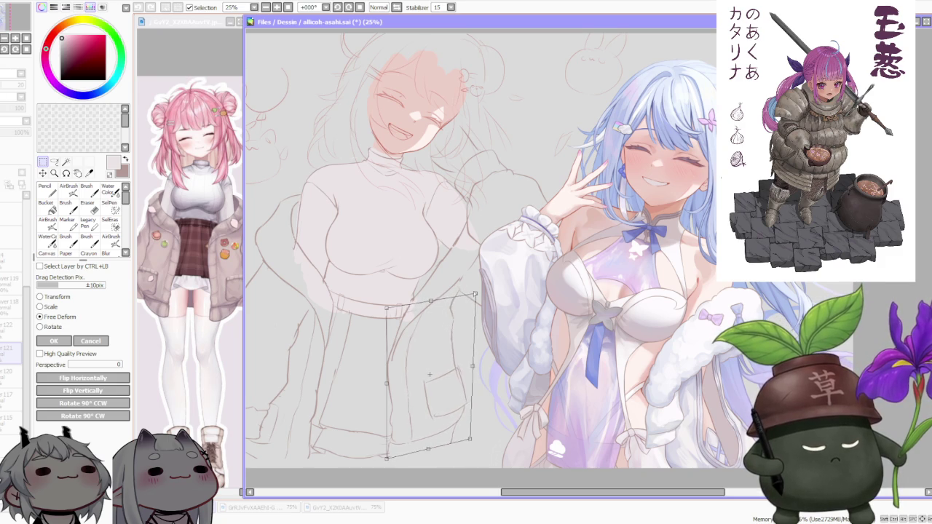
left_click_drag(470, 441, 466, 438)
left_click_drag(391, 460, 392, 471)
scroll(472, 420, "down", 2)
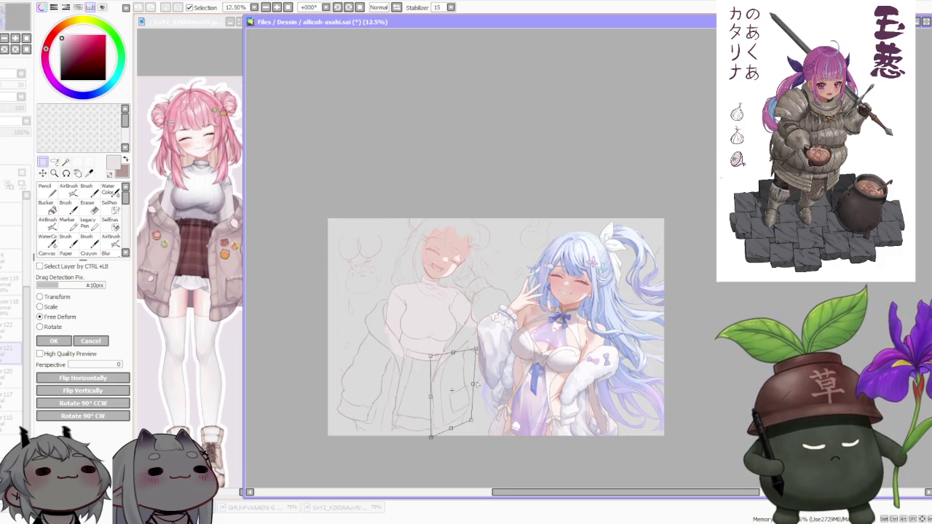
scroll(473, 389, "up", 1)
left_click(53, 341)
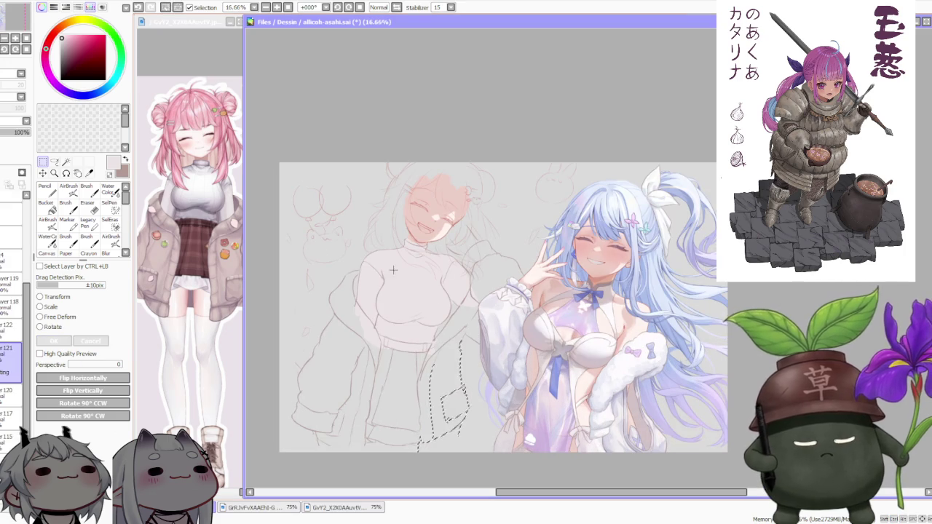
Step: Make the Brush the active drawing tool
scroll(470, 365, "down", 1)
scroll(469, 386, "up", 1)
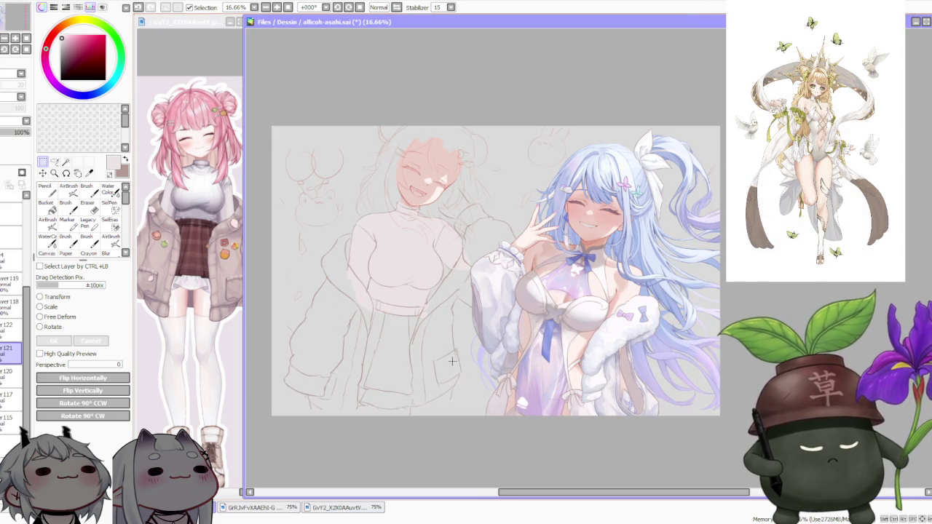
scroll(469, 266, "down", 1)
scroll(488, 243, "up", 1)
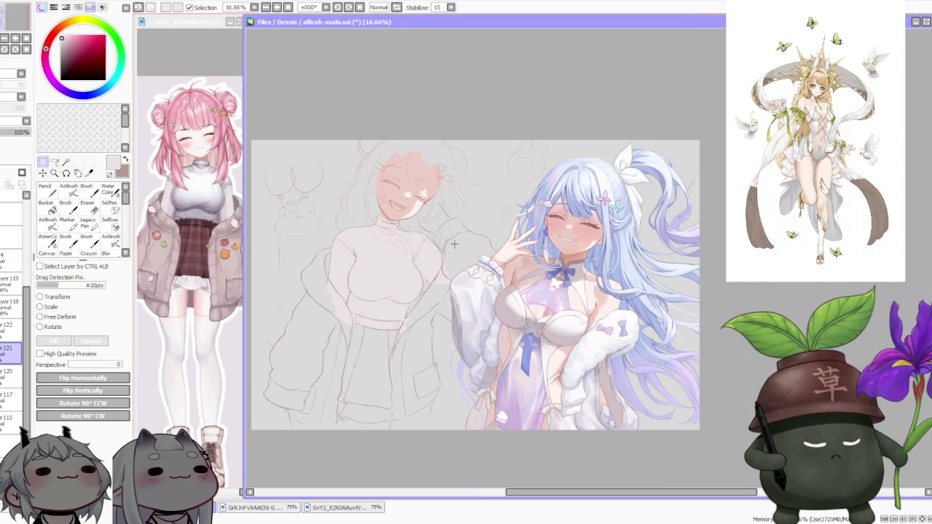
left_click(87, 191)
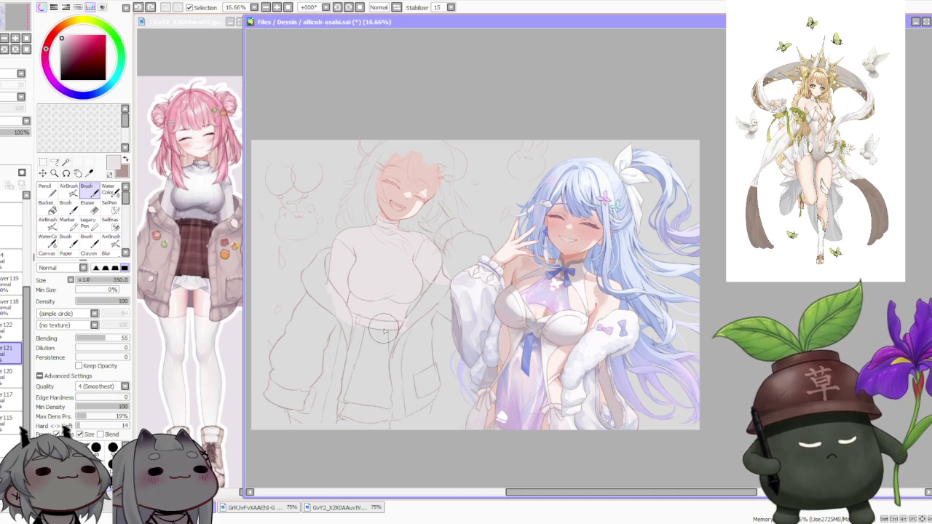
Step: Zoom around the canvas to inspect the reshaped torso, jacket and pocket lines
scroll(355, 356, "up", 3)
scroll(331, 353, "up", 2)
scroll(329, 352, "down", 2)
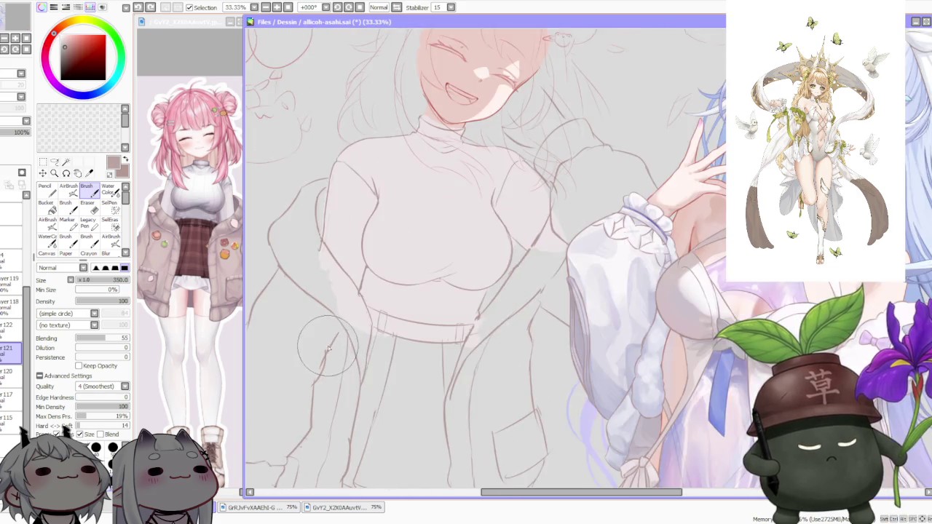
scroll(335, 364, "down", 2)
scroll(364, 423, "up", 1)
scroll(375, 441, "up", 1)
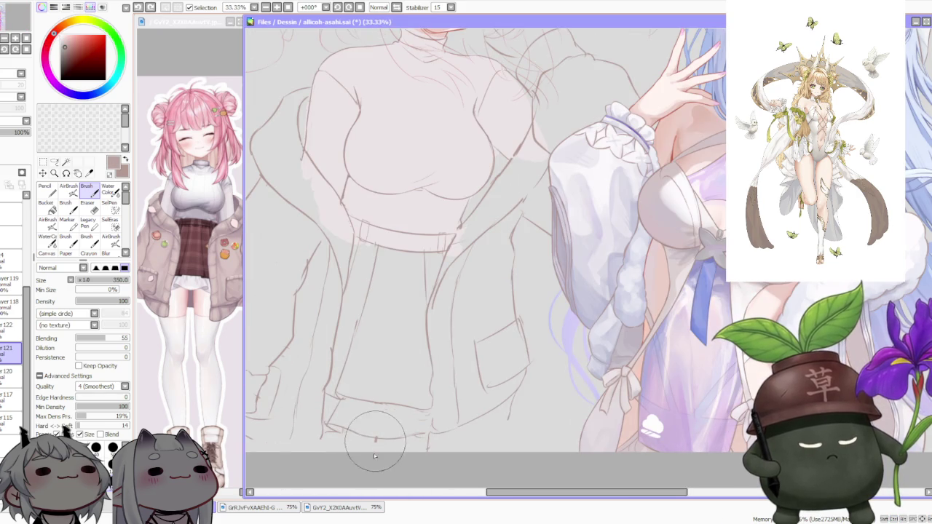
scroll(404, 443, "down", 1)
scroll(386, 437, "down", 1)
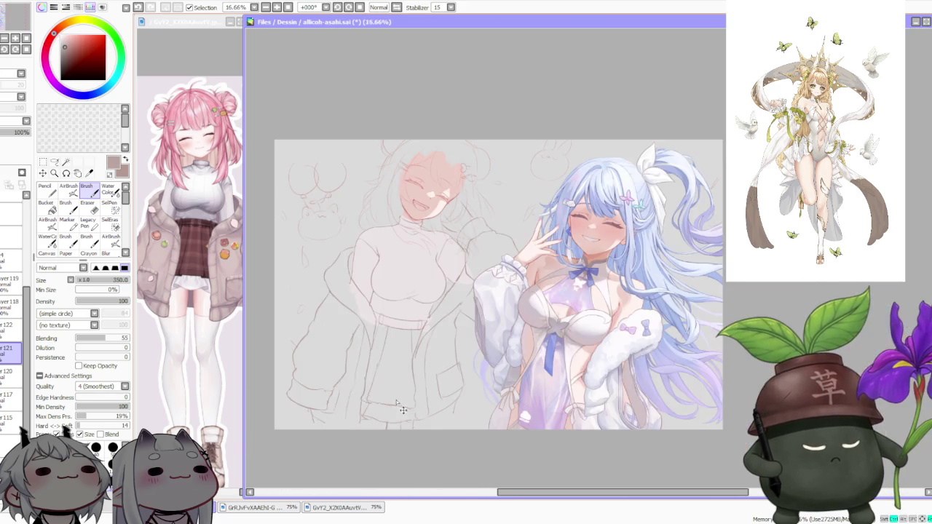
scroll(350, 430, "up", 2)
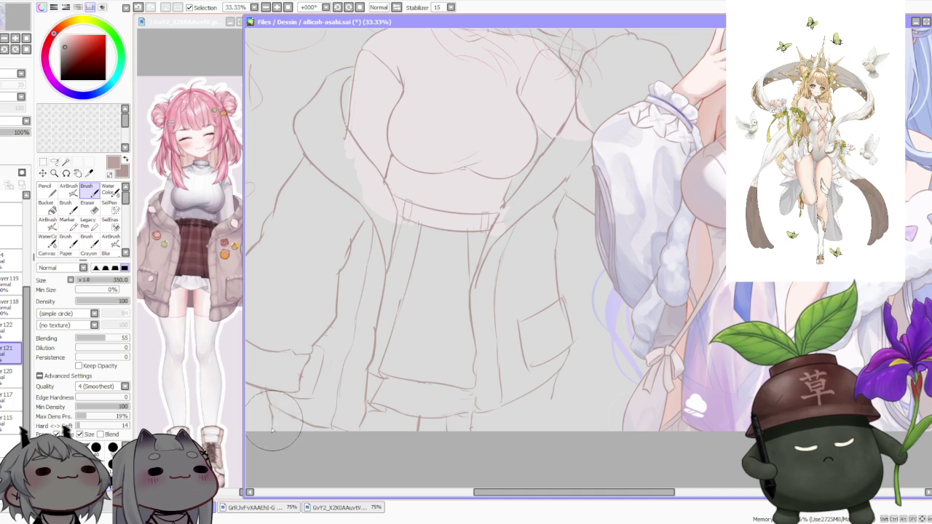
scroll(313, 398, "down", 1)
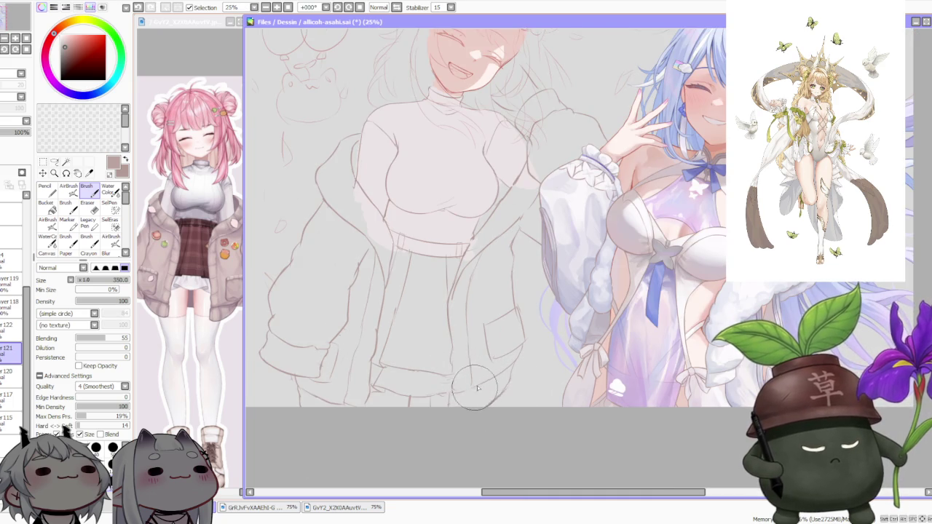
scroll(510, 325, "down", 3)
scroll(519, 311, "up", 1)
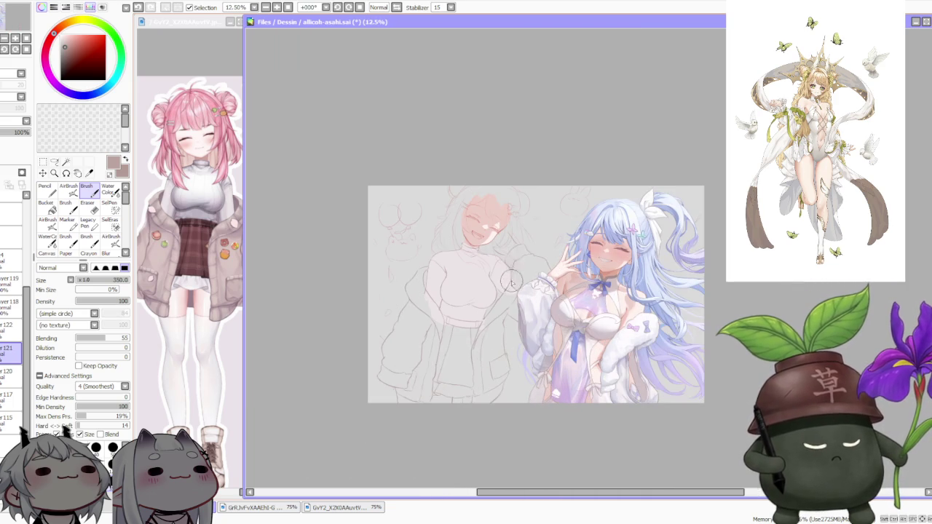
scroll(517, 312, "up", 1)
scroll(502, 311, "up", 1)
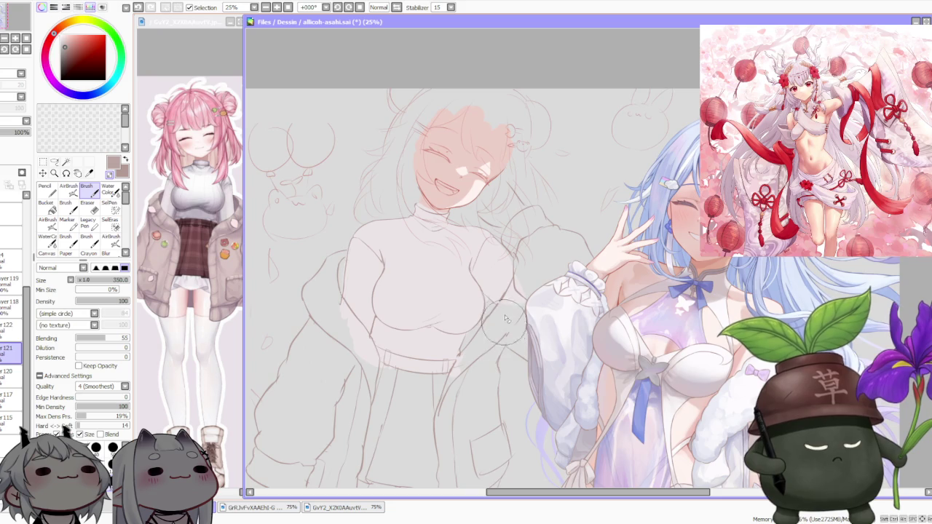
scroll(503, 320, "down", 1)
scroll(503, 248, "up", 2)
key("m")
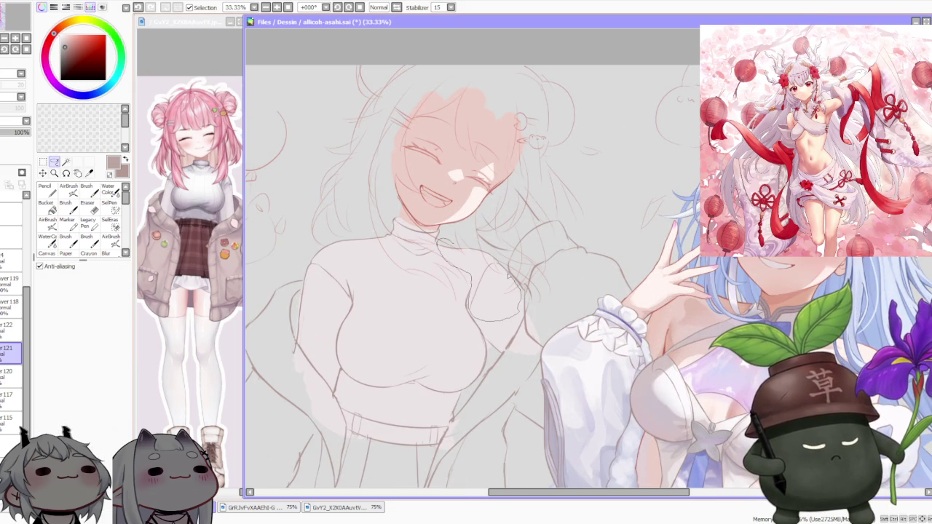
Step: Free-transform the selected sweater lines below the collar, skewing them slightly right
key("ctrl+t")
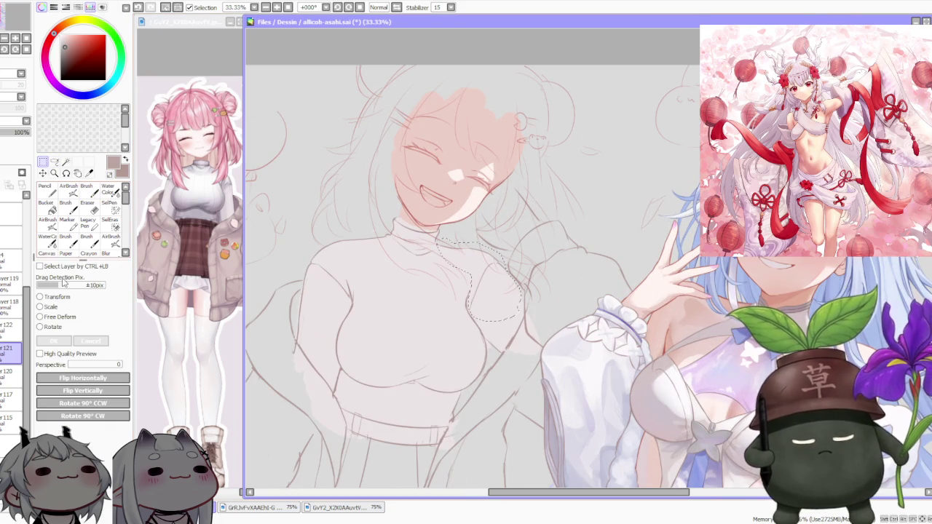
left_click_drag(474, 243, 511, 249)
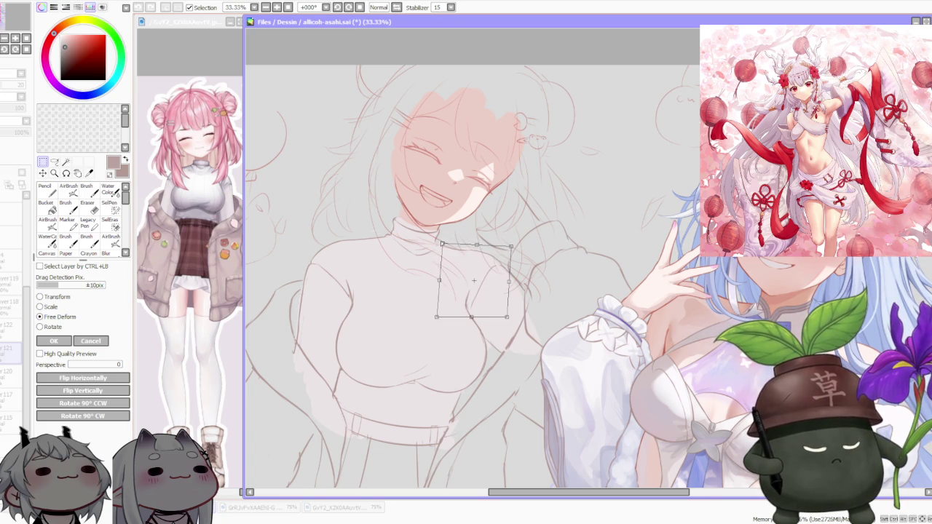
scroll(439, 210, "down", 2)
key("Return")
Step: Zoom and move around the collar area to check the skewed sweater lines
scroll(467, 222, "down", 3)
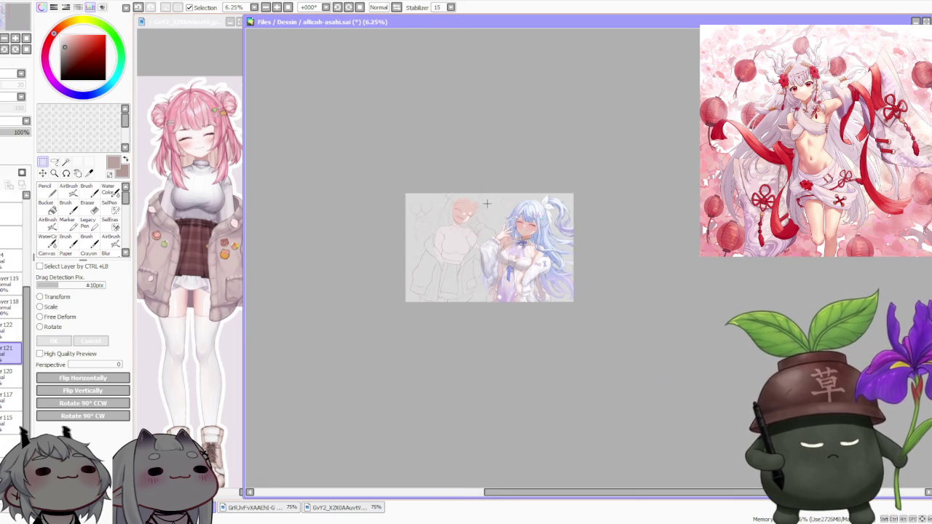
scroll(484, 232, "up", 2)
scroll(476, 249, "up", 1)
scroll(466, 240, "down", 2)
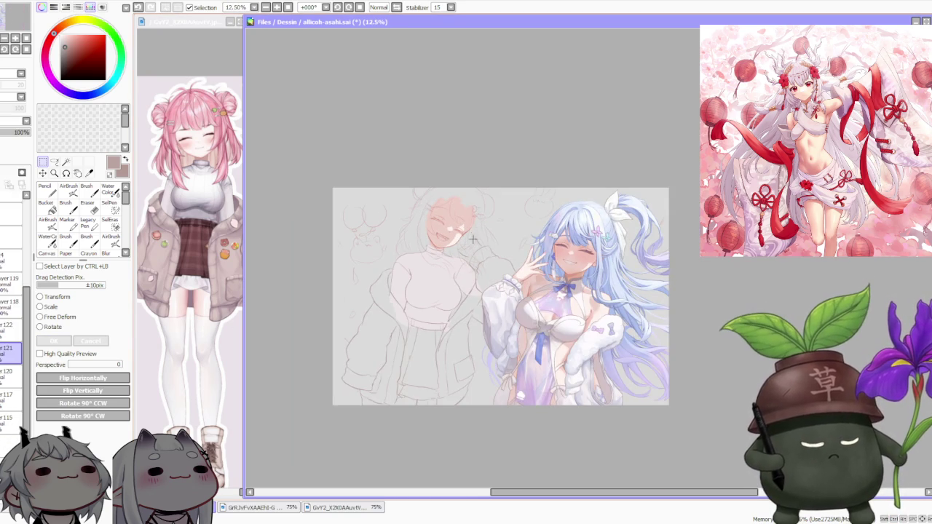
scroll(556, 203, "up", 1)
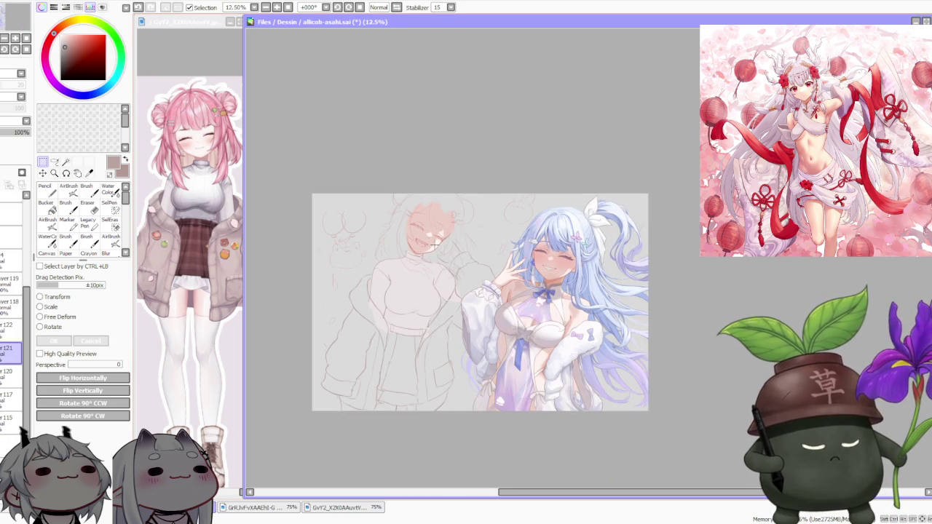
left_click_drag(476, 228, 482, 219)
scroll(437, 208, "up", 1)
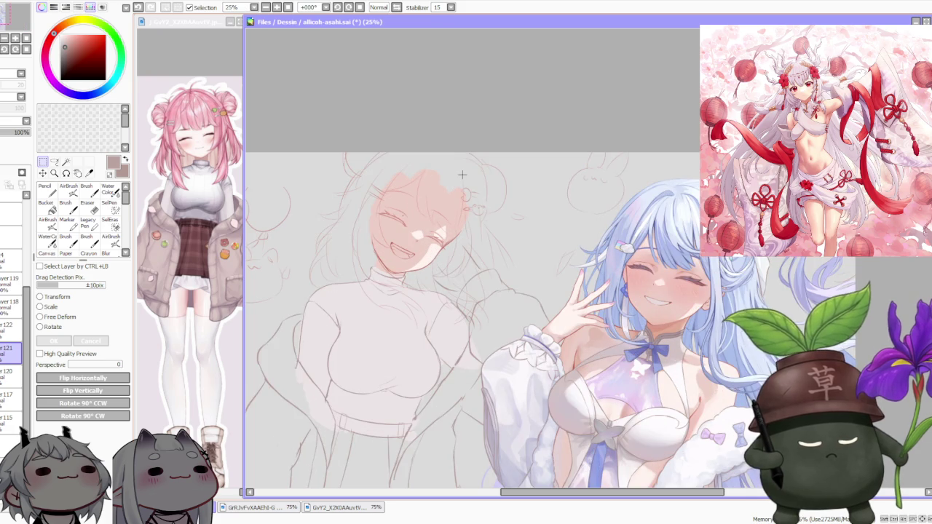
scroll(462, 175, "down", 1)
scroll(389, 230, "down", 1)
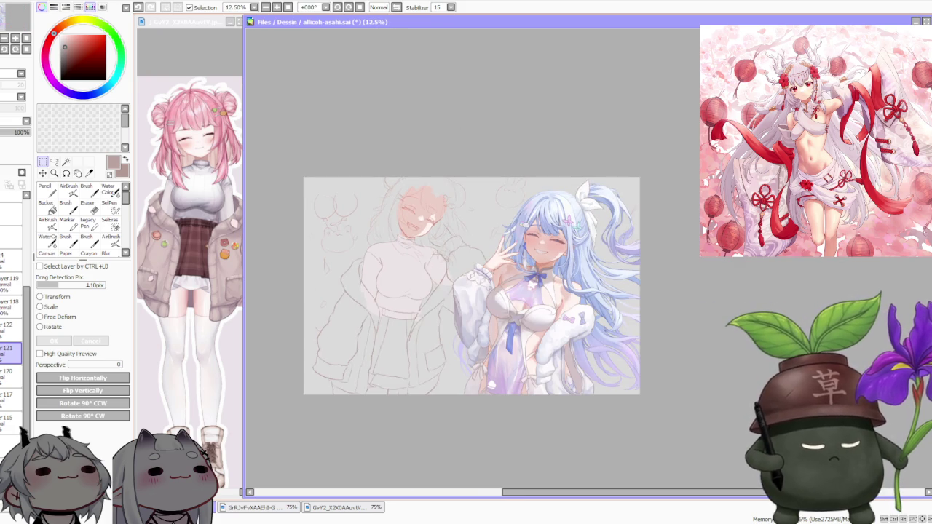
scroll(451, 235, "down", 1)
scroll(452, 235, "up", 2)
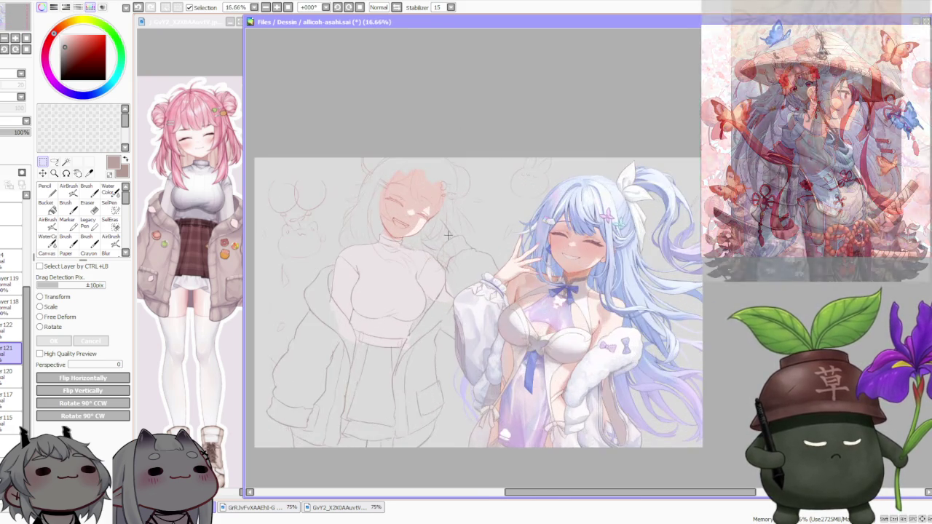
scroll(451, 234, "up", 1)
scroll(447, 233, "down", 2)
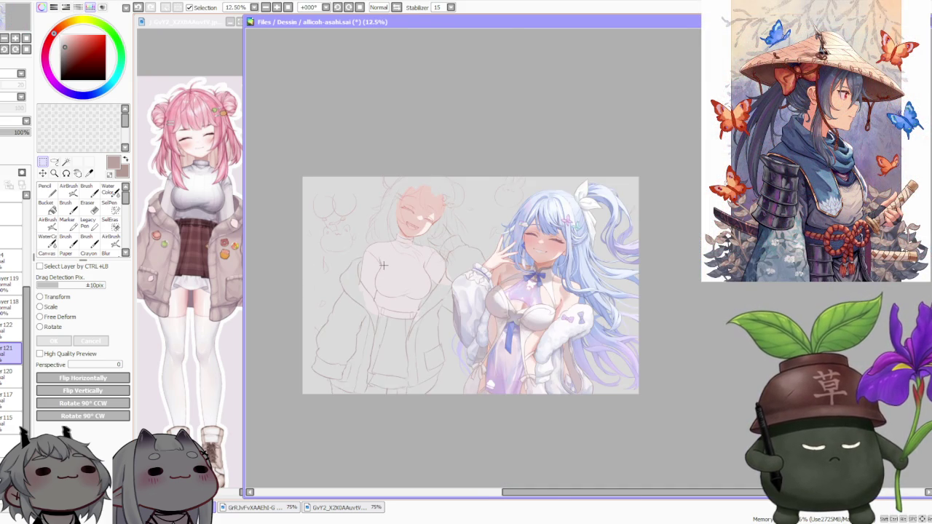
scroll(451, 213, "up", 2)
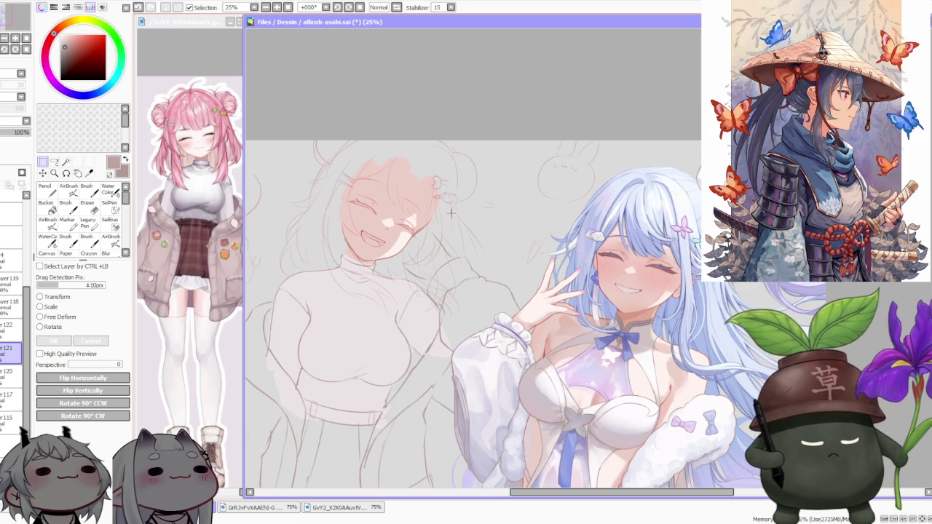
scroll(451, 213, "down", 1)
scroll(451, 213, "up", 1)
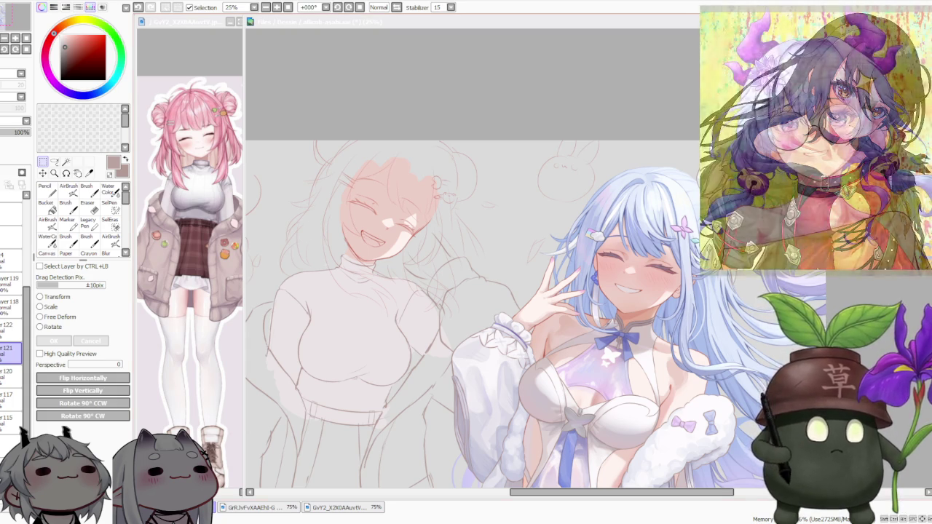
Step: Zoom around the sketch and select the layer holding the head sketch
scroll(485, 281, "down", 1)
scroll(475, 281, "down", 1)
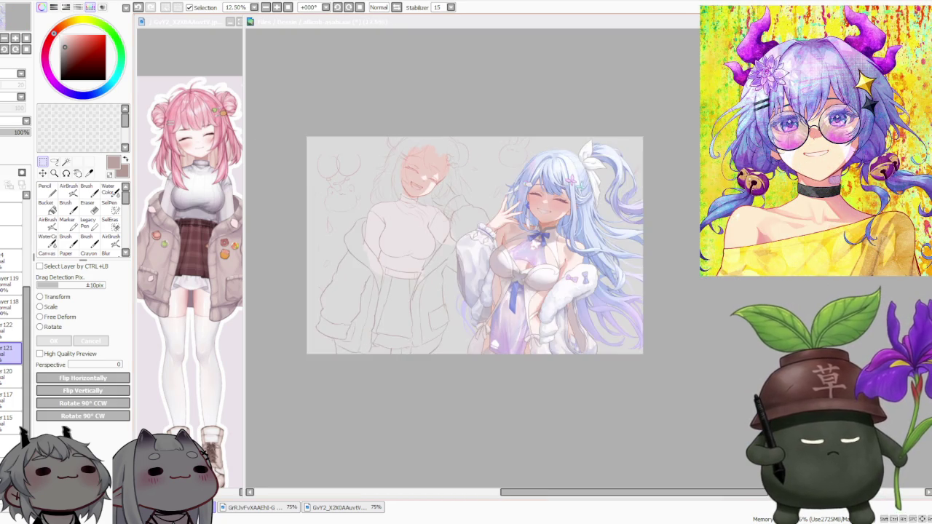
scroll(475, 281, "up", 1)
scroll(475, 281, "down", 1)
scroll(475, 281, "up", 1)
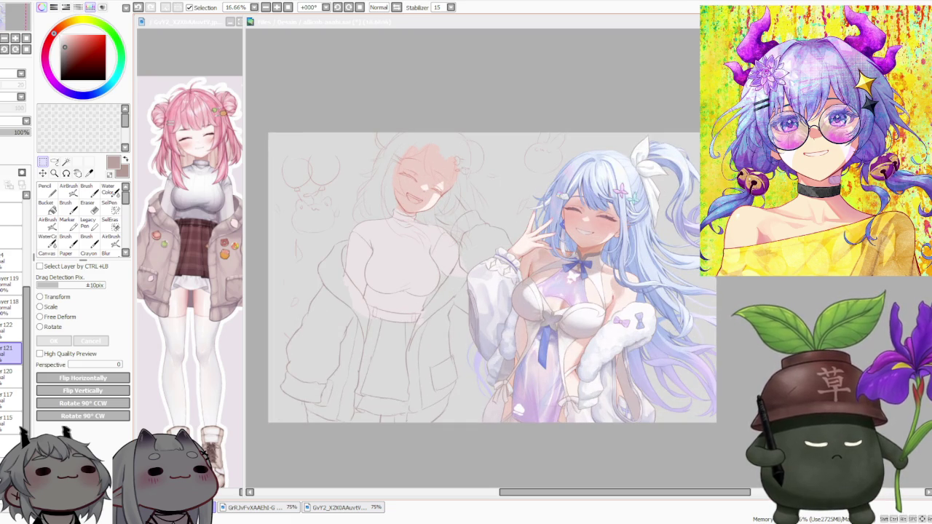
scroll(379, 153, "up", 1)
scroll(496, 305, "down", 2)
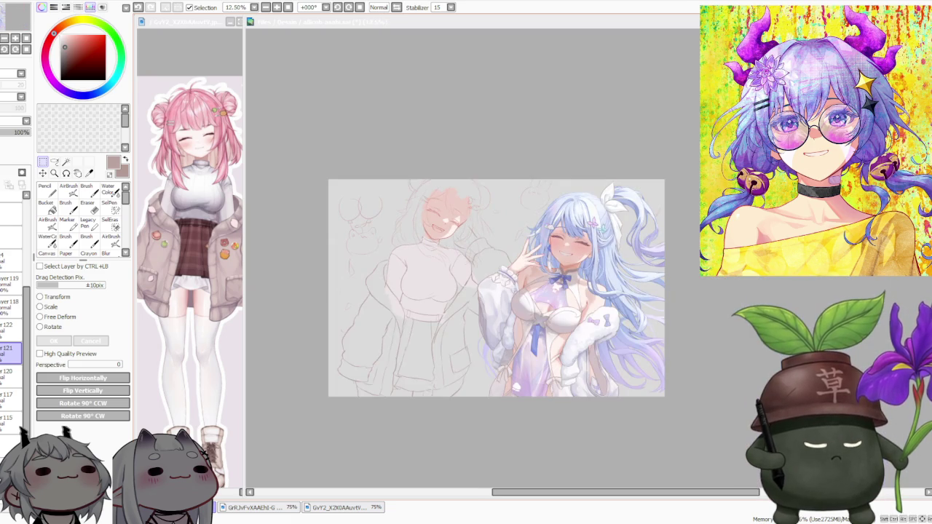
scroll(434, 211, "up", 1)
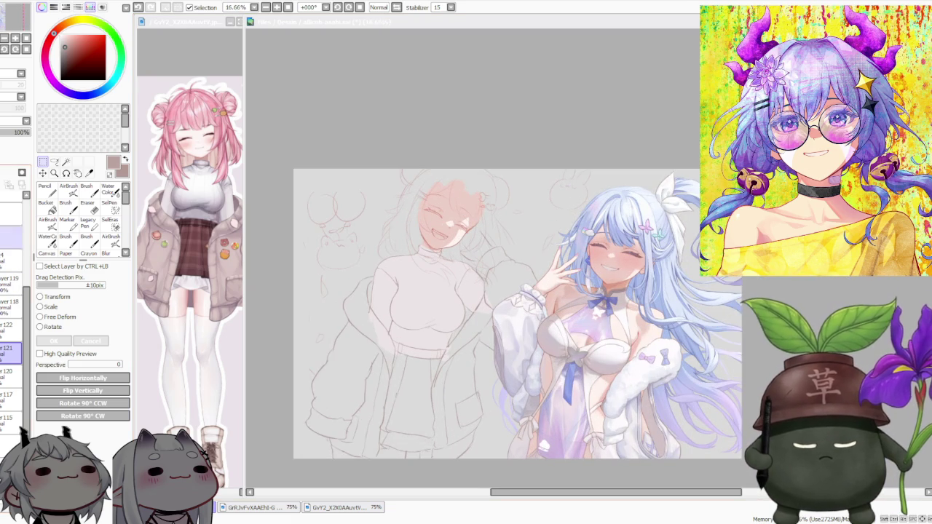
left_click(11, 215)
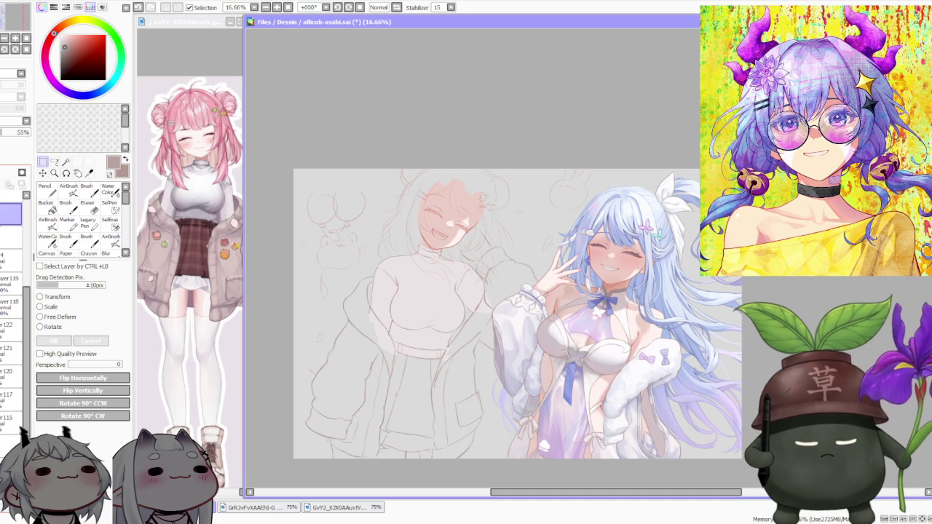
scroll(11, 306, "up", 5)
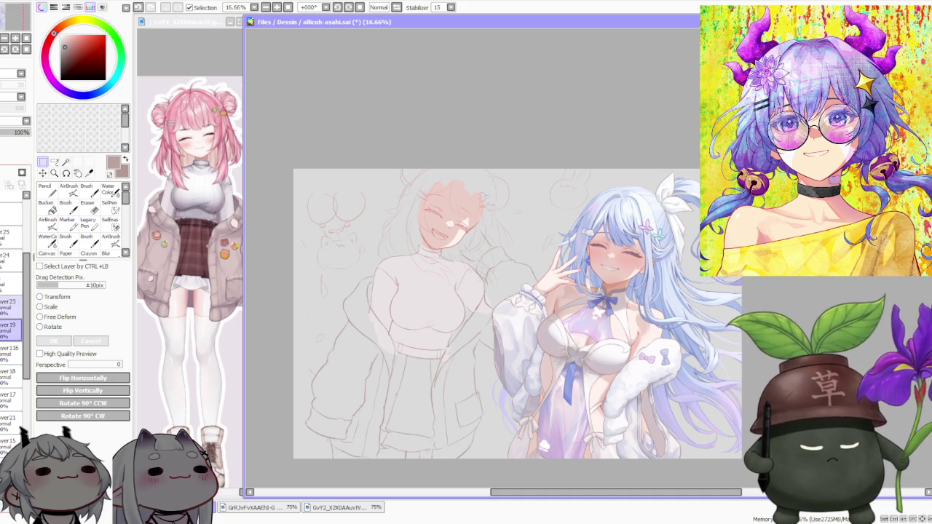
Step: Free-deform the head and upper body, nudging the top corners and right side inward
left_click(60, 318)
scroll(279, 183, "up", 1)
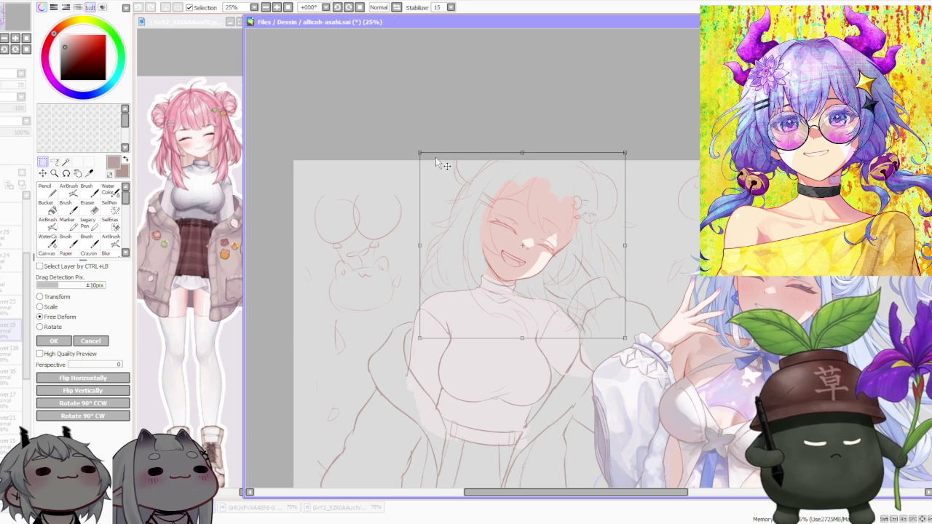
left_click_drag(420, 154, 416, 152)
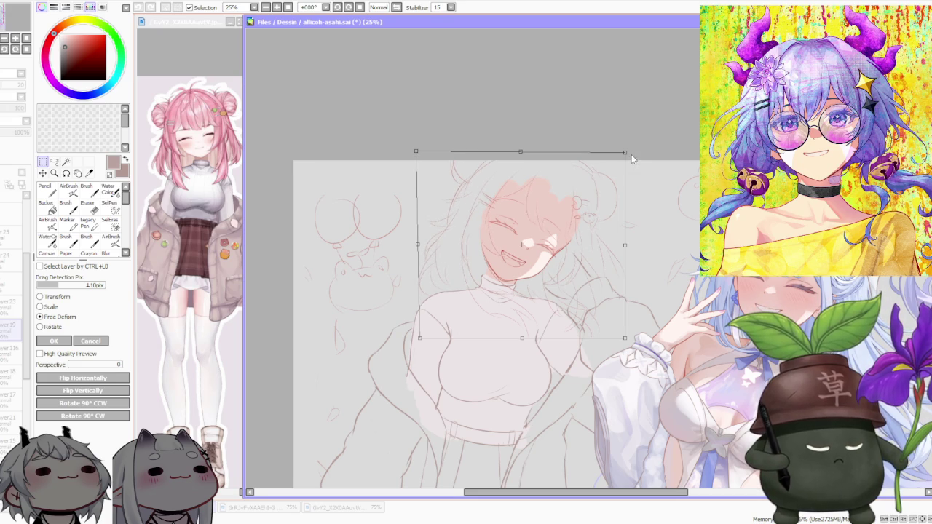
left_click_drag(632, 158, 625, 159)
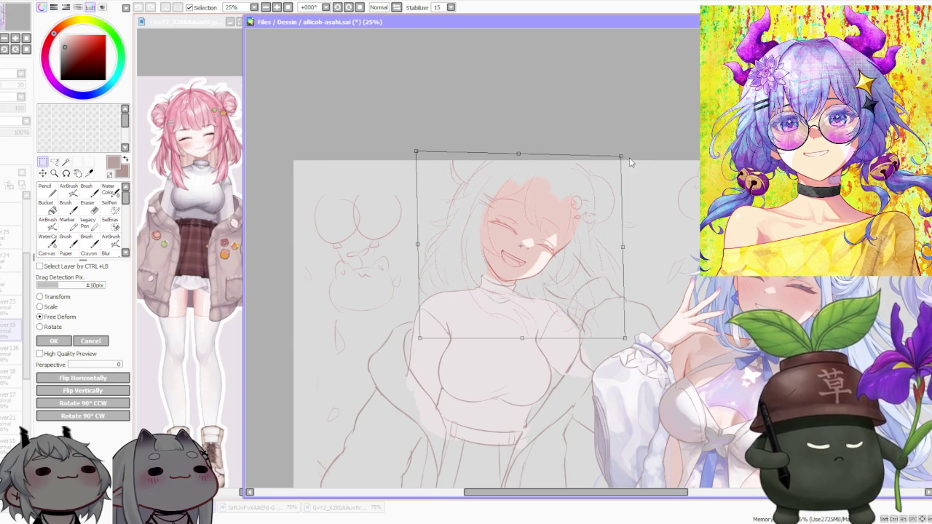
scroll(631, 160, "down", 1)
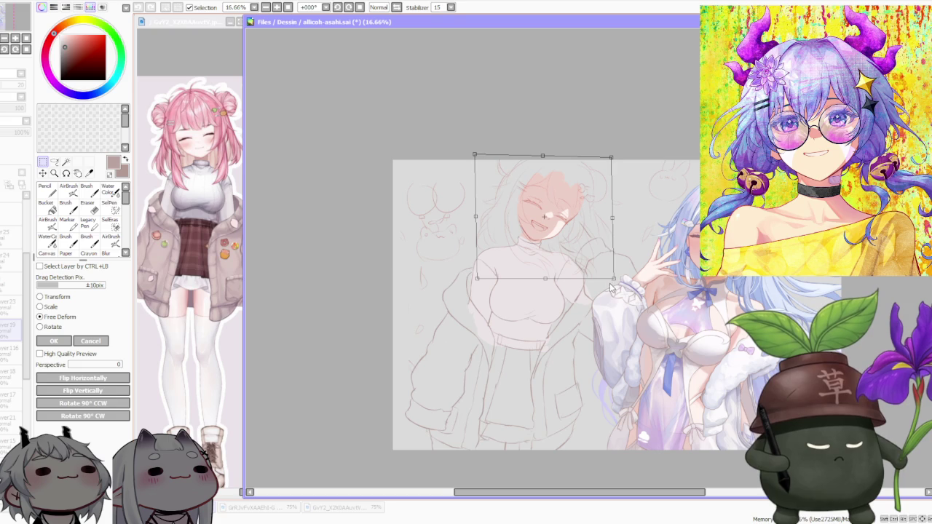
left_click_drag(614, 280, 611, 280)
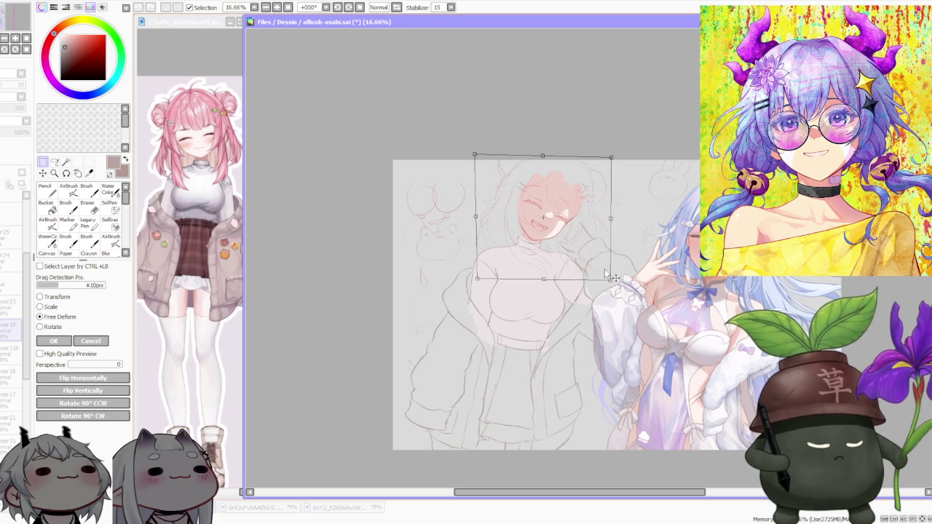
scroll(614, 282, "up", 1)
left_click(53, 341)
scroll(433, 156, "down", 2)
scroll(562, 145, "up", 1)
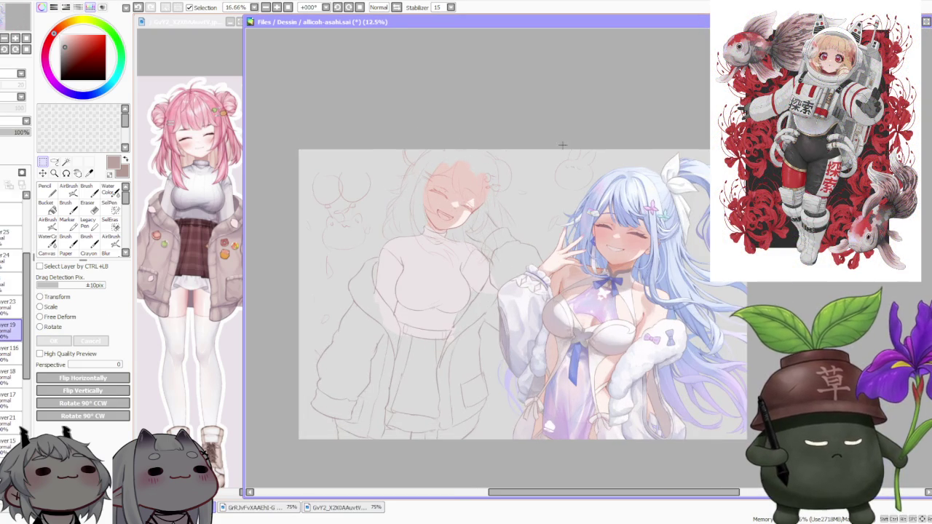
scroll(553, 148, "down", 1)
scroll(547, 195, "up", 1)
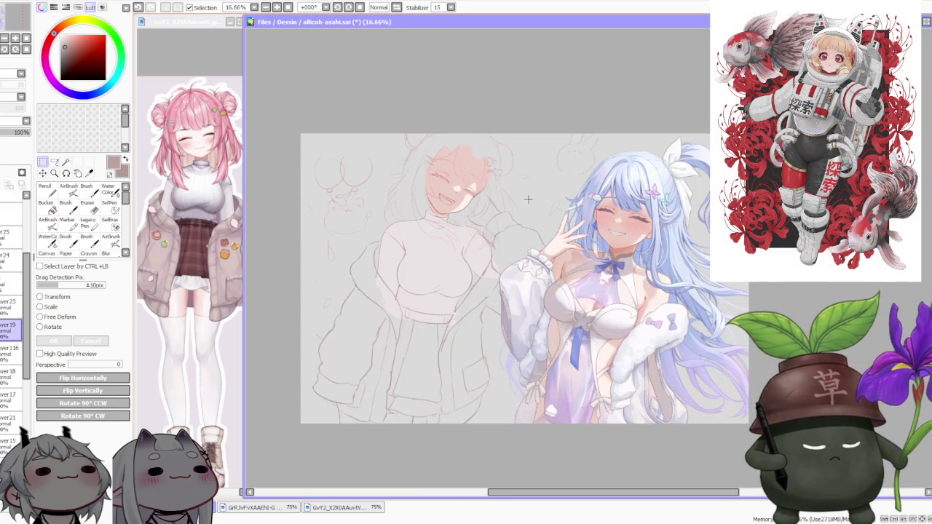
scroll(532, 199, "up", 1)
scroll(489, 204, "down", 1)
scroll(440, 201, "up", 2)
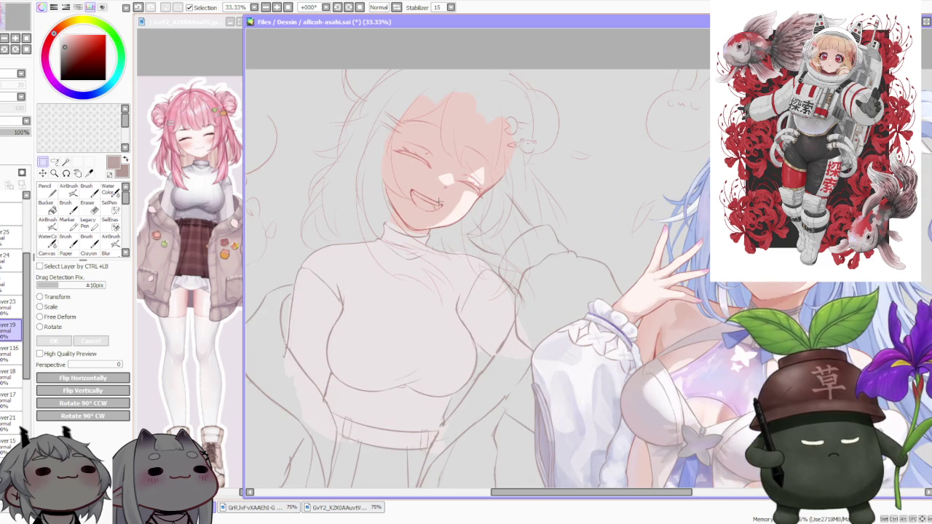
scroll(419, 173, "down", 1)
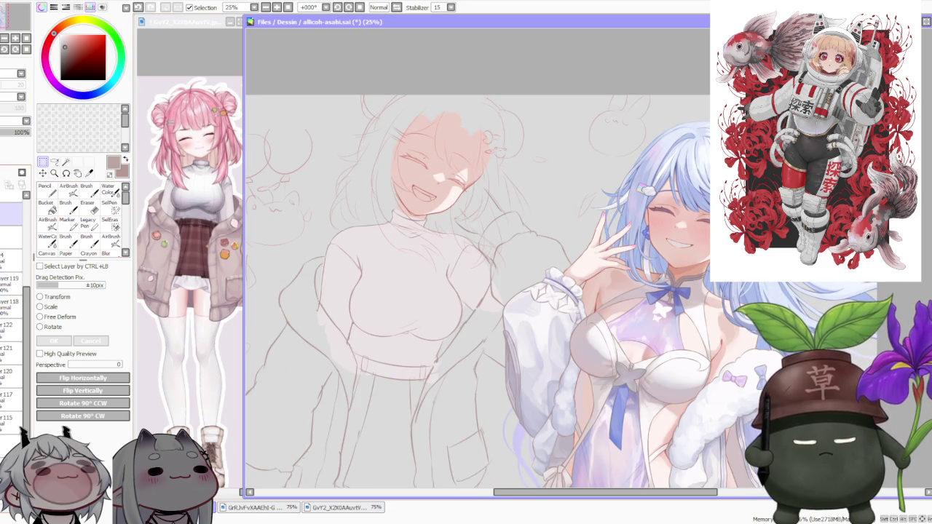
scroll(12, 306, "up", 3)
left_click(11, 373)
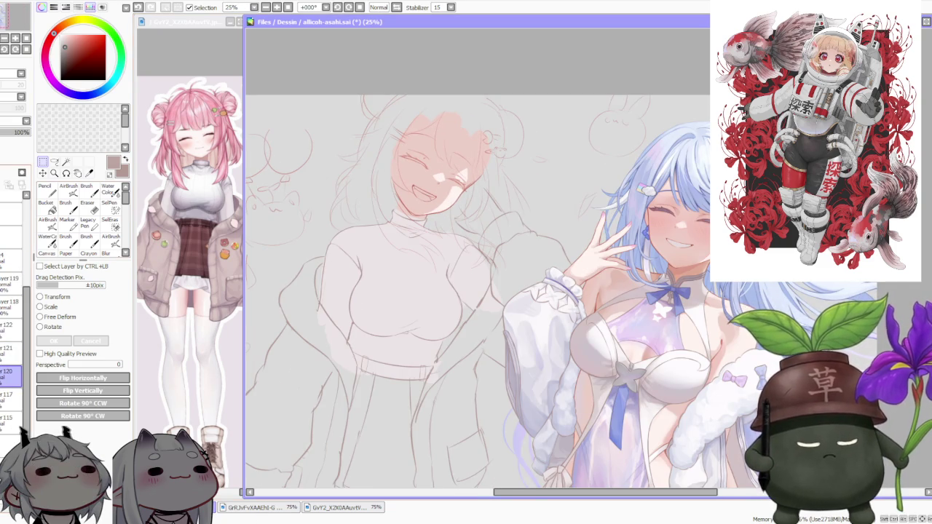
left_click(86, 187)
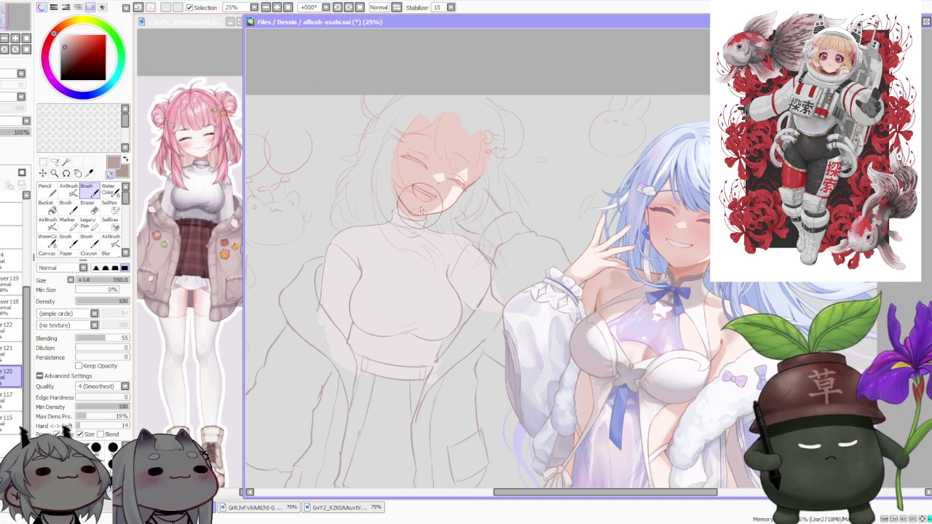
scroll(420, 209, "up", 1)
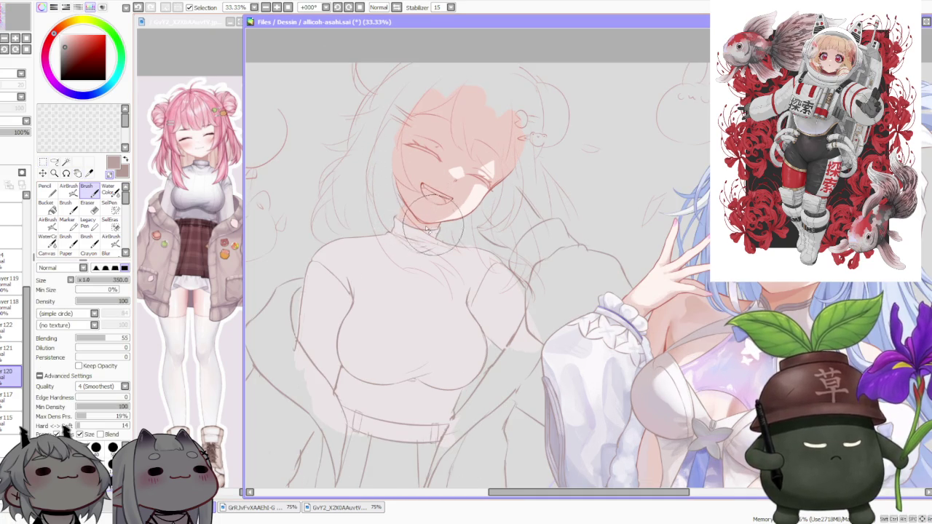
scroll(435, 228, "up", 1)
scroll(437, 248, "up", 2)
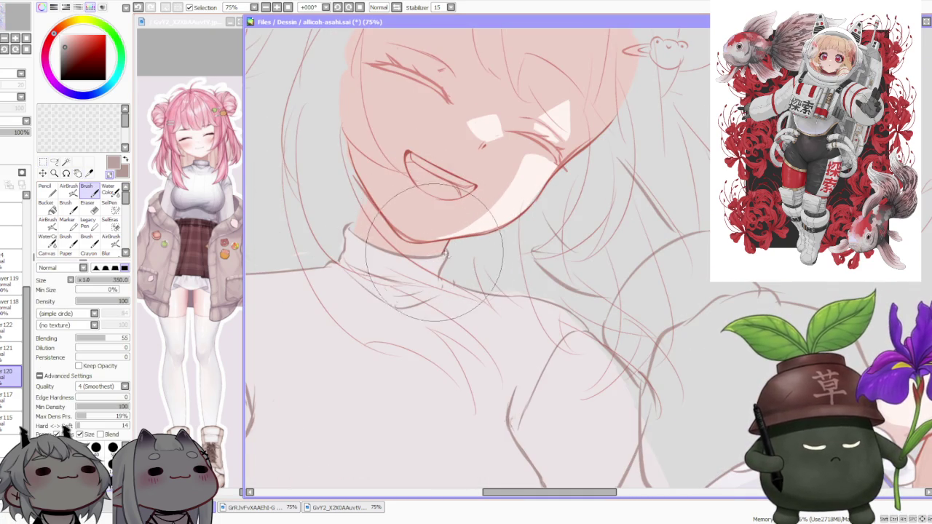
scroll(438, 255, "down", 3)
scroll(510, 238, "up", 1)
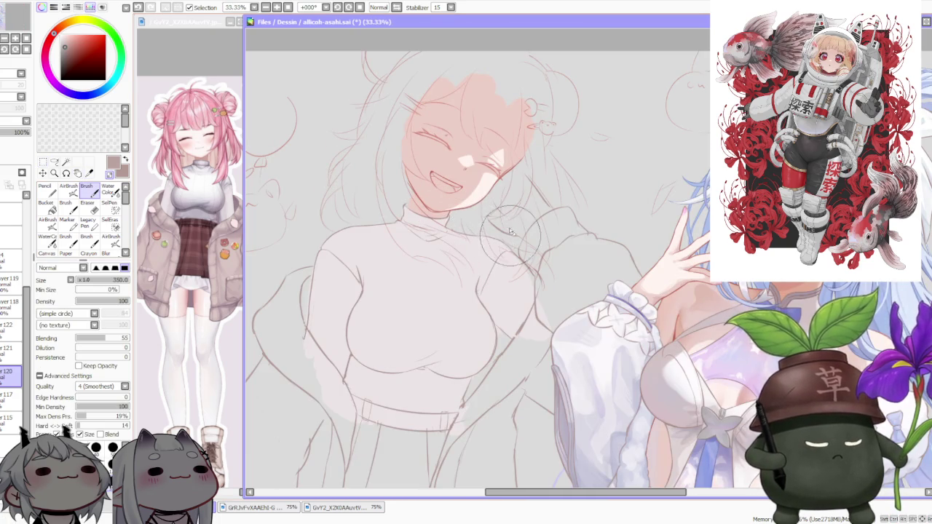
scroll(512, 237, "down", 1)
scroll(526, 247, "down", 1)
scroll(522, 219, "up", 1)
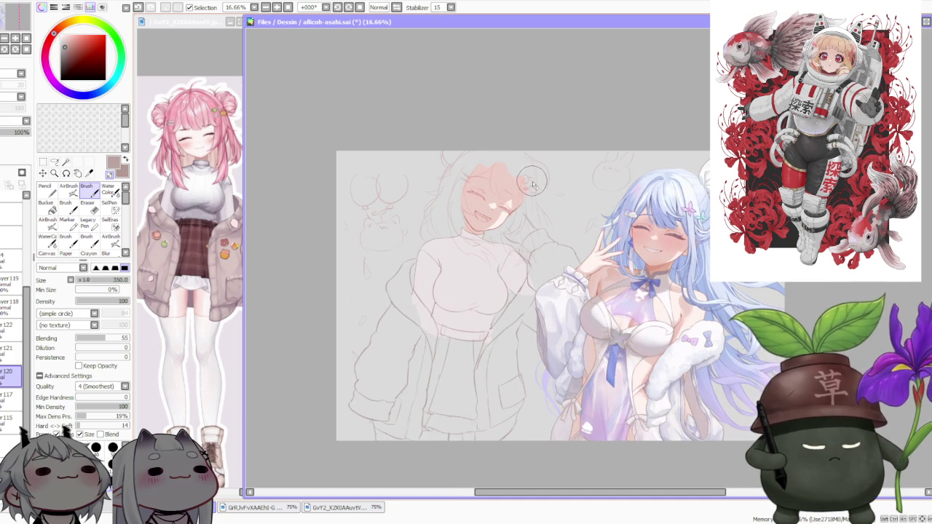
scroll(517, 196, "up", 1)
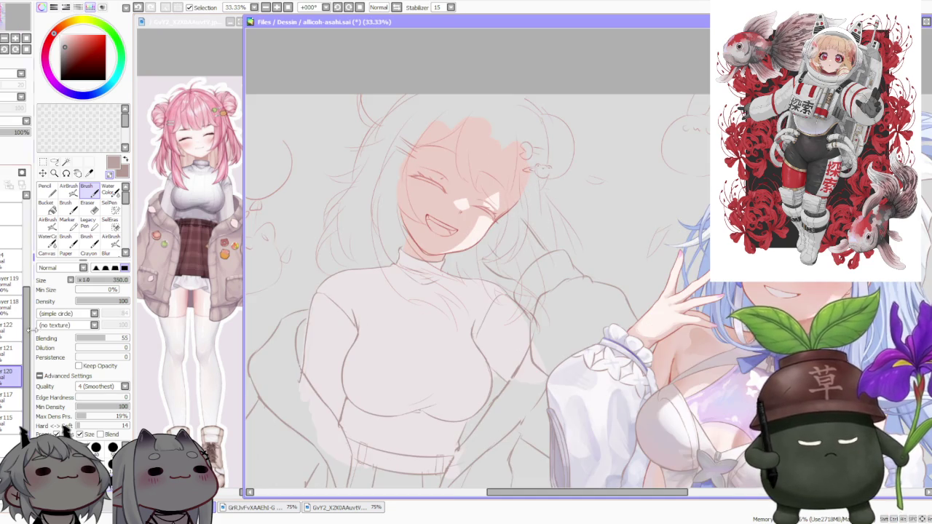
left_click(11, 397)
scroll(488, 230, "up", 2)
scroll(492, 237, "up", 2)
scroll(493, 237, "down", 3)
key("bracketleft")
left_click(121, 301)
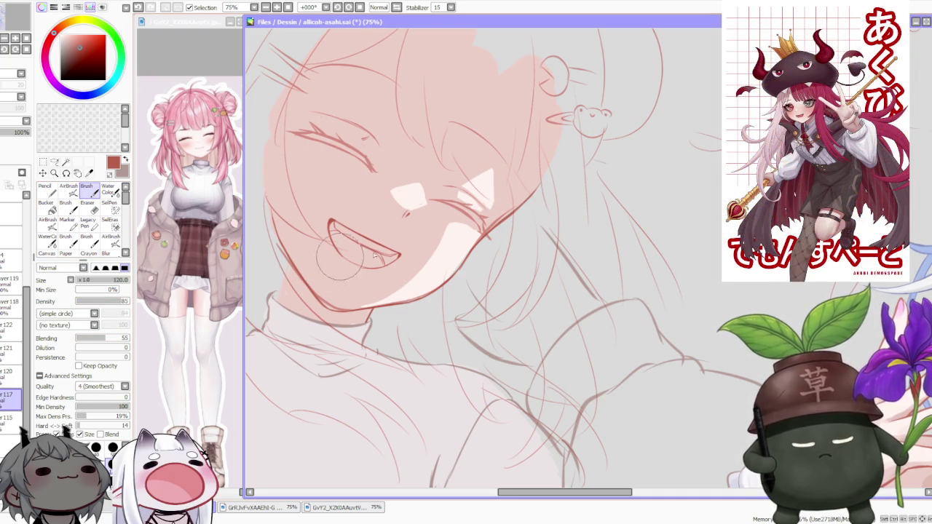
scroll(378, 312, "up", 1)
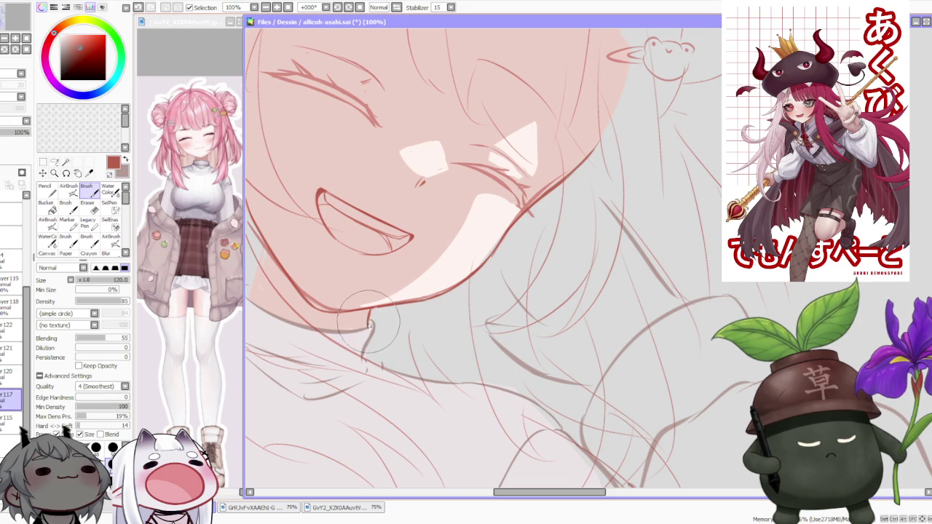
scroll(371, 309, "down", 1)
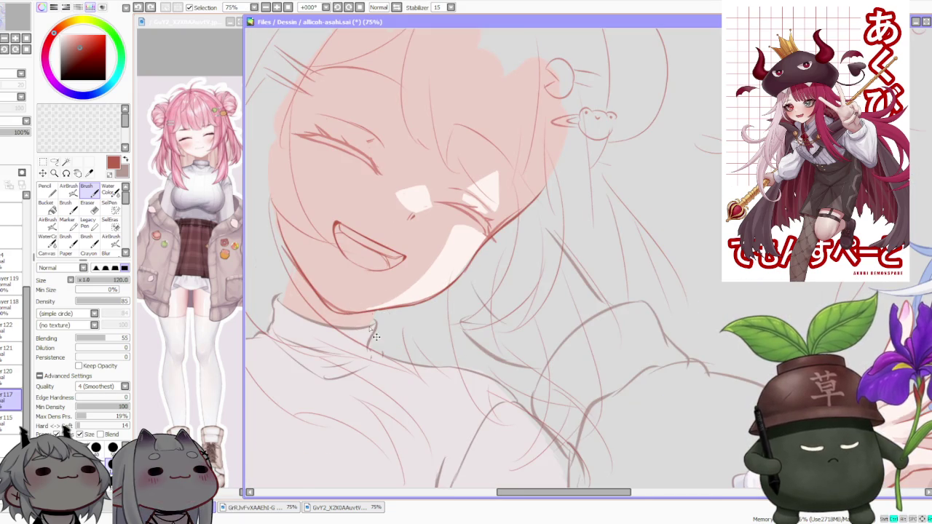
scroll(374, 311, "up", 1)
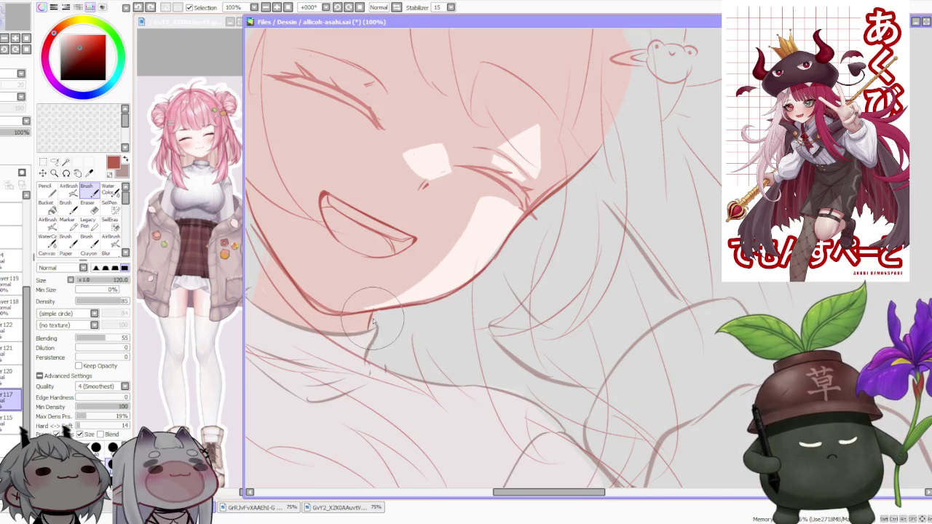
scroll(374, 312, "down", 3)
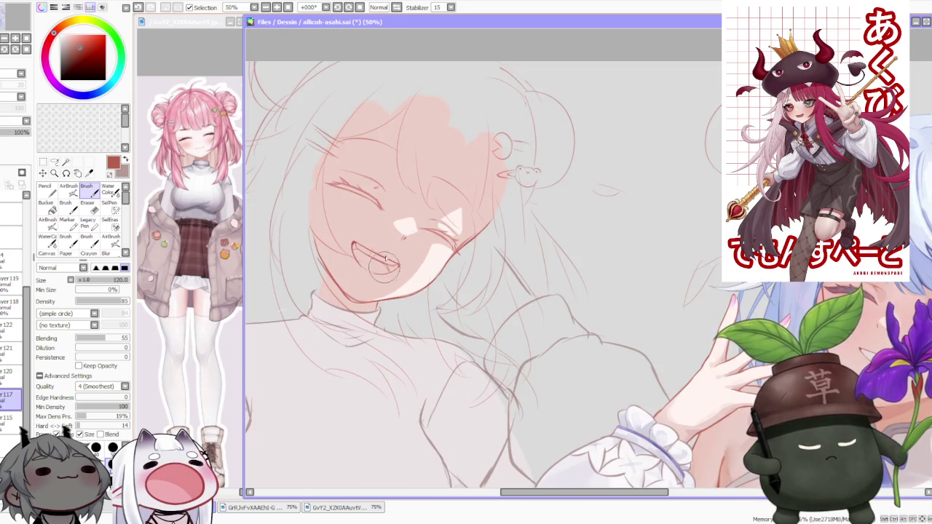
scroll(374, 312, "down", 2)
left_click(337, 6)
left_click(337, 7)
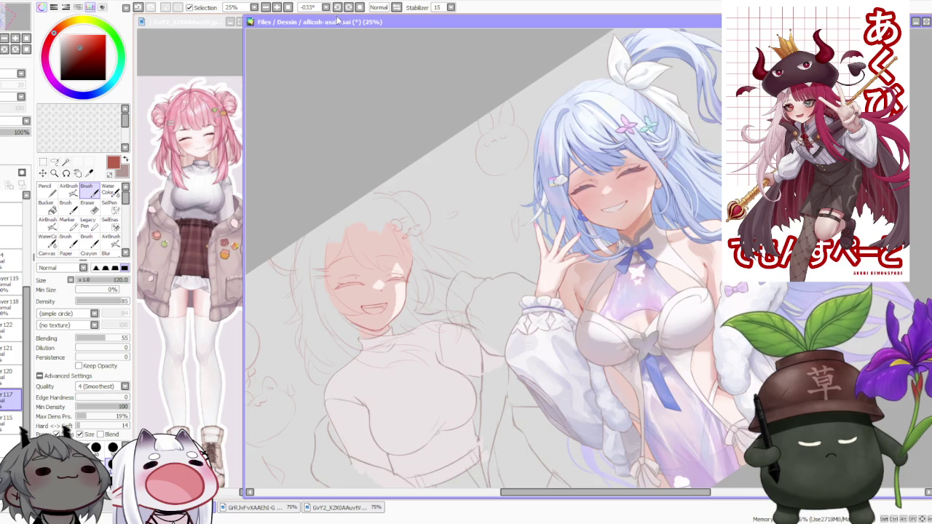
left_click(337, 7)
scroll(407, 288, "up", 3)
scroll(407, 288, "up", 2)
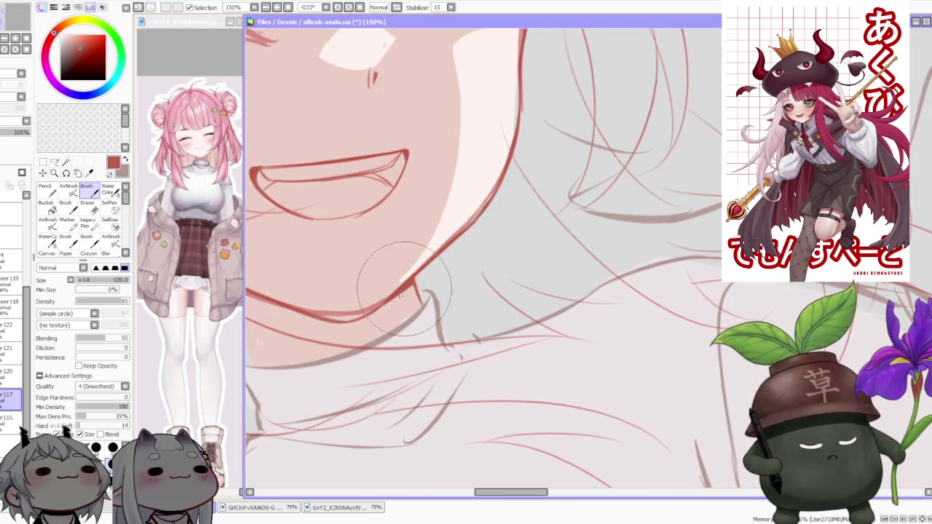
scroll(382, 309, "down", 3)
scroll(410, 272, "up", 4)
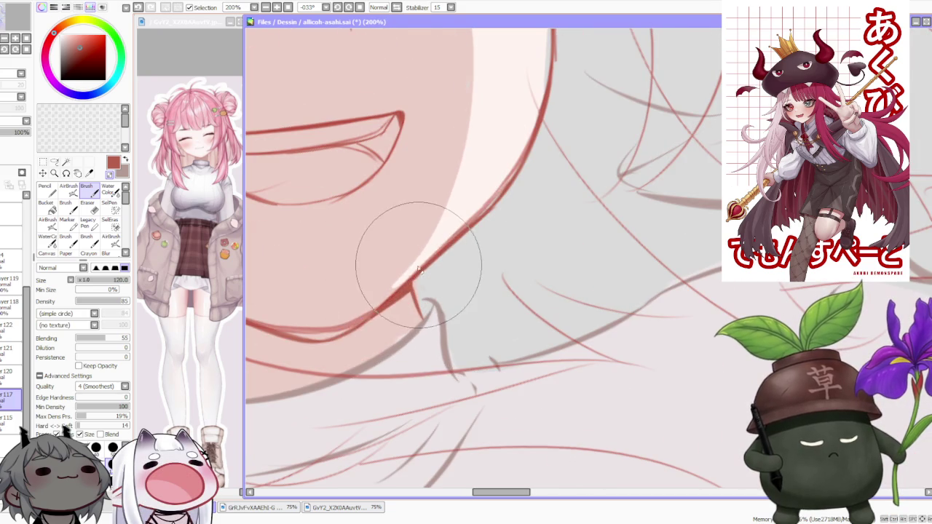
scroll(408, 262, "down", 2)
scroll(415, 270, "up", 2)
scroll(415, 291, "down", 2)
scroll(415, 291, "down", 2)
left_click(359, 7)
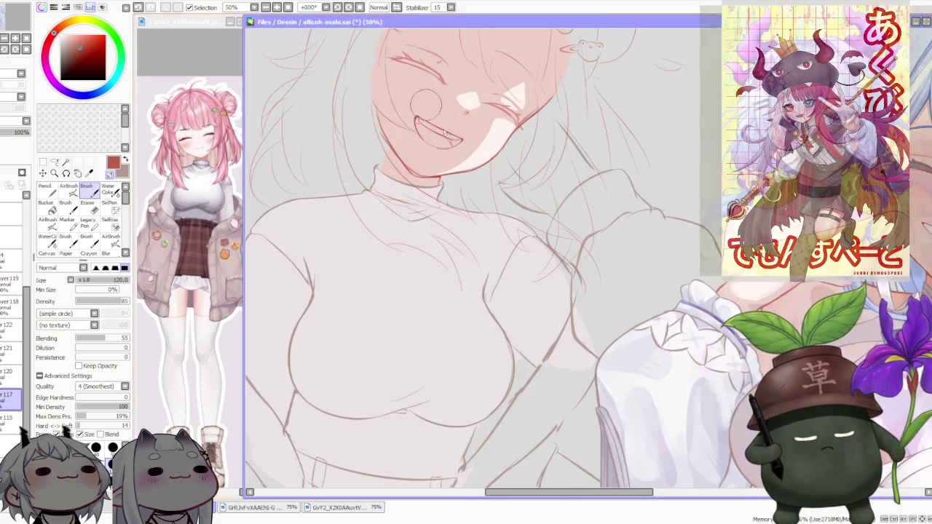
scroll(437, 248, "down", 2)
scroll(437, 248, "up", 2)
scroll(435, 243, "up", 1)
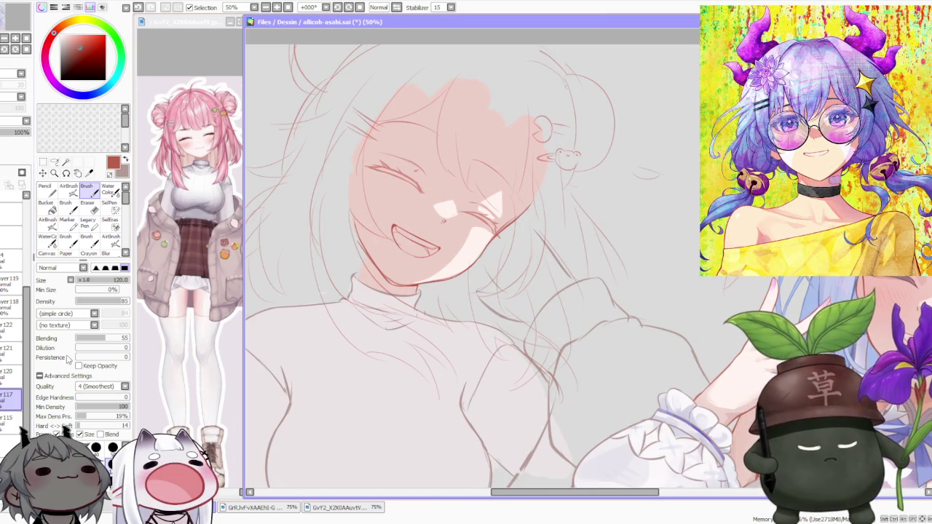
left_click(10, 421)
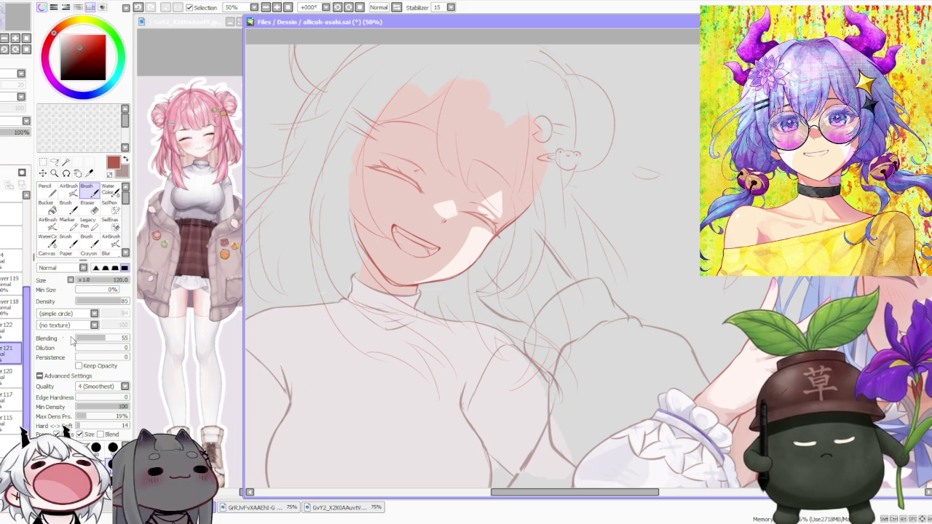
left_click(10, 352)
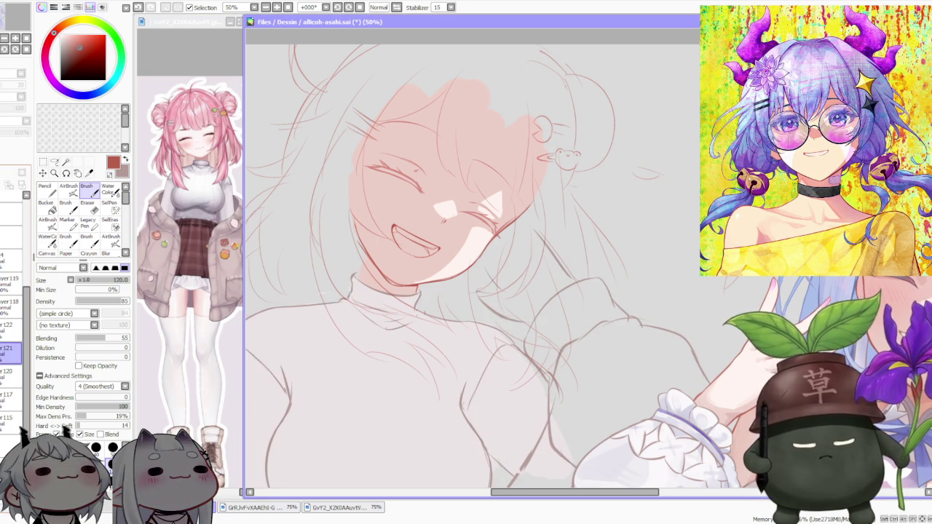
scroll(430, 311, "up", 1)
scroll(431, 311, "up", 1)
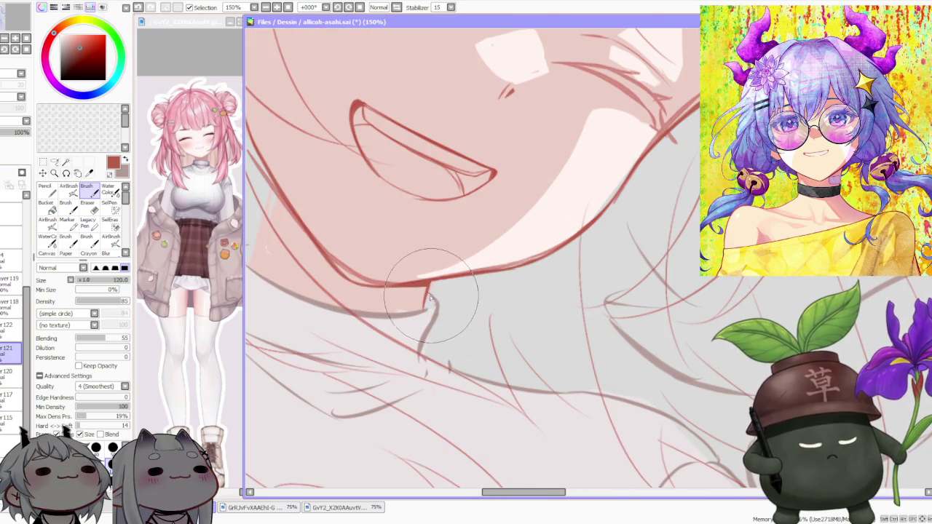
left_click(443, 314, "alt")
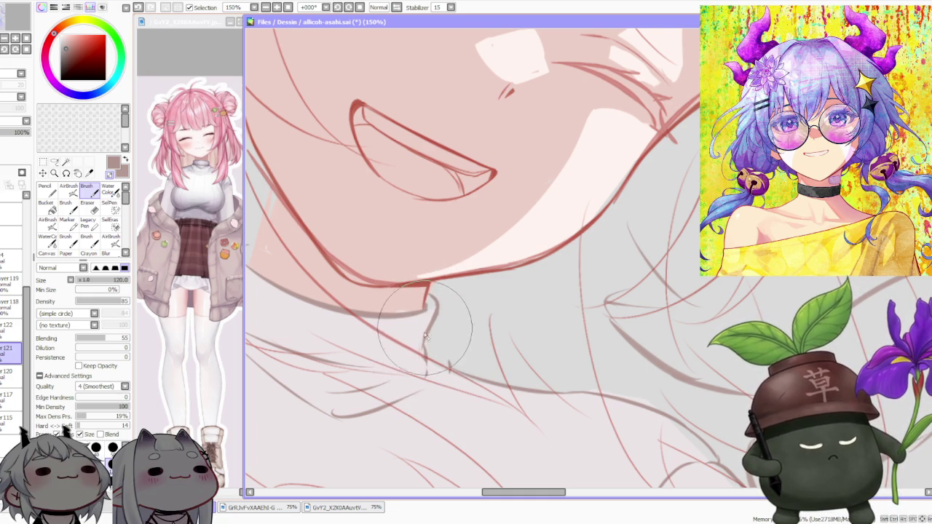
scroll(430, 309, "down", 3)
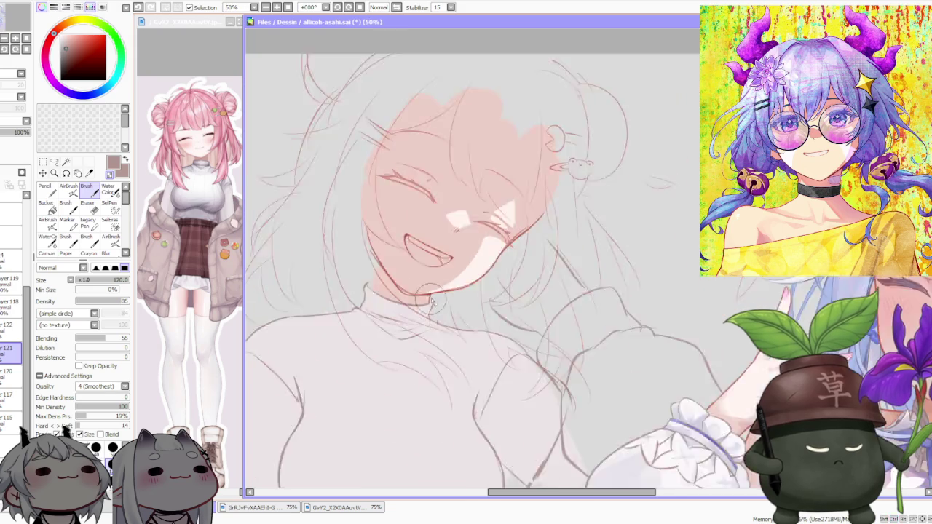
scroll(419, 341, "up", 2)
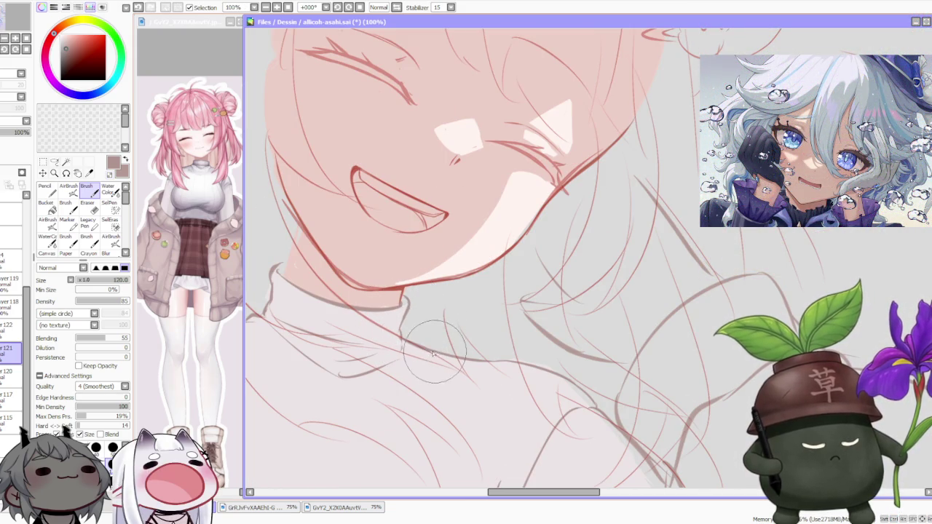
scroll(443, 357, "down", 4)
scroll(466, 291, "down", 1)
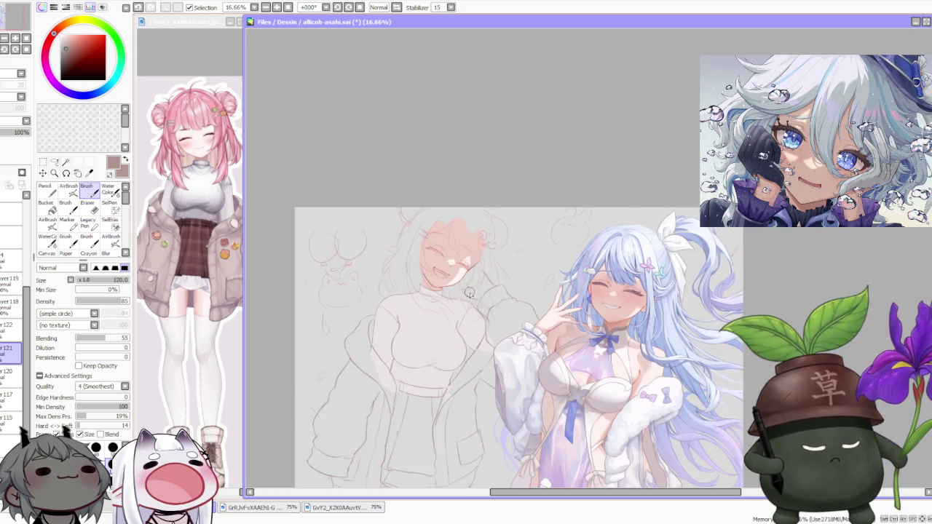
scroll(473, 316, "up", 3)
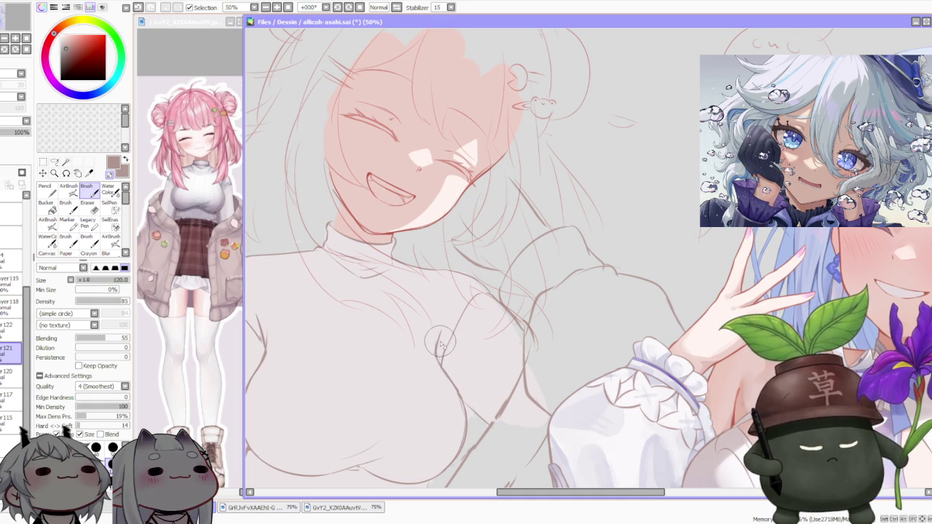
scroll(444, 356, "down", 4)
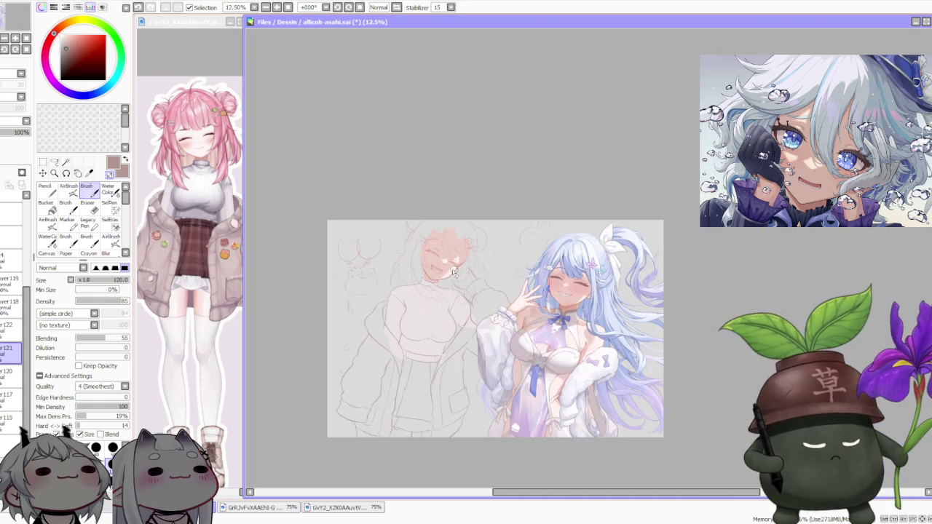
scroll(452, 361, "up", 3)
scroll(342, 382, "up", 1)
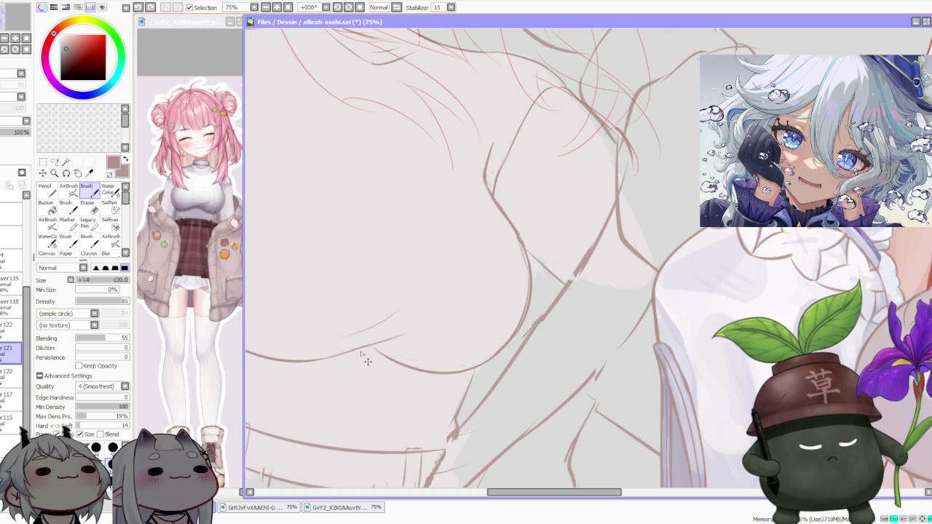
Step: Brush a short stroke along the chest curve and extend it downward
scroll(382, 356, "down", 3)
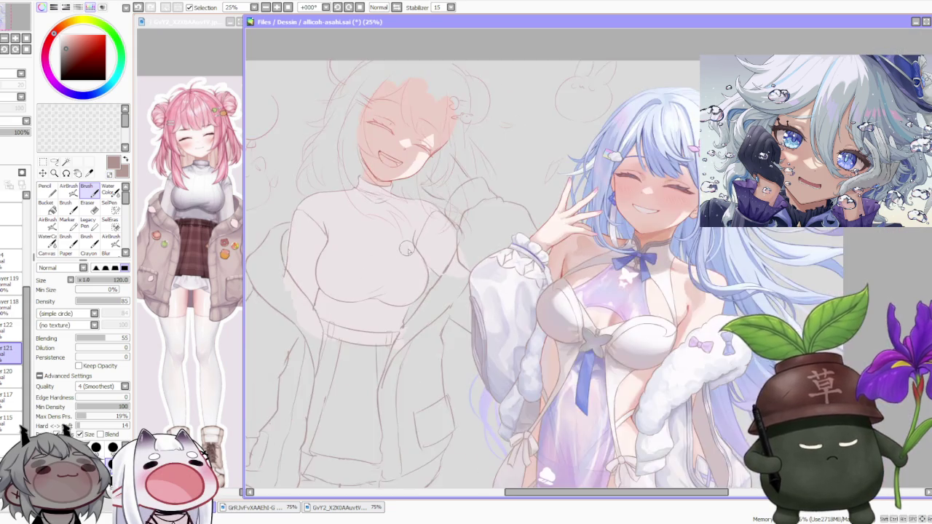
scroll(397, 274, "up", 2)
scroll(398, 274, "up", 2)
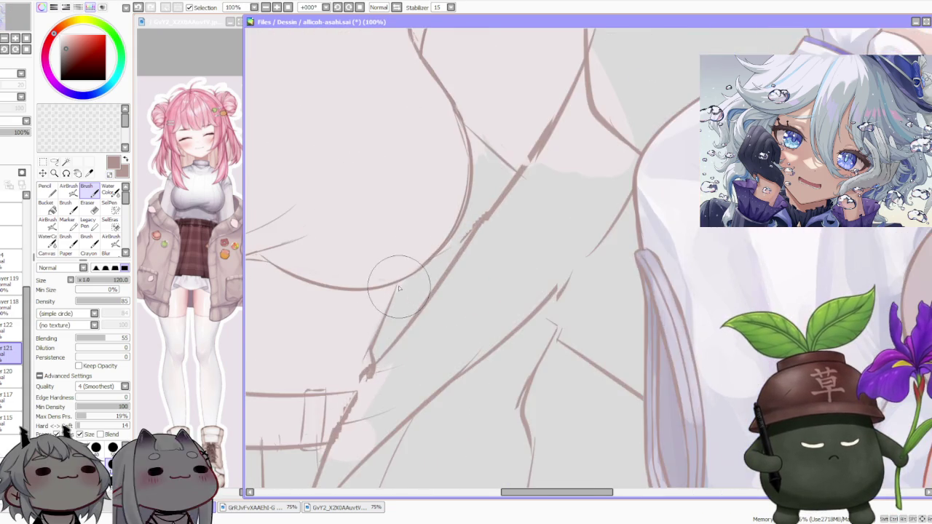
scroll(399, 276, "up", 1)
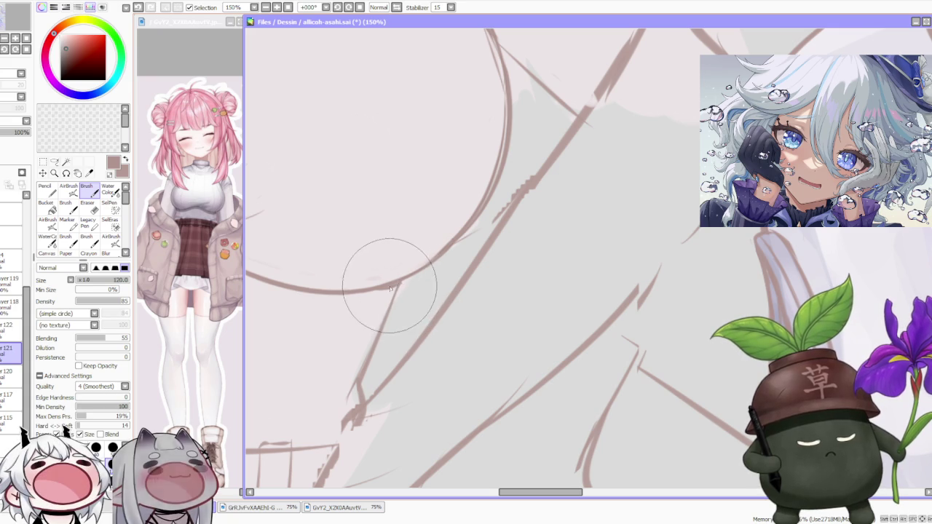
left_click_drag(370, 290, 402, 286)
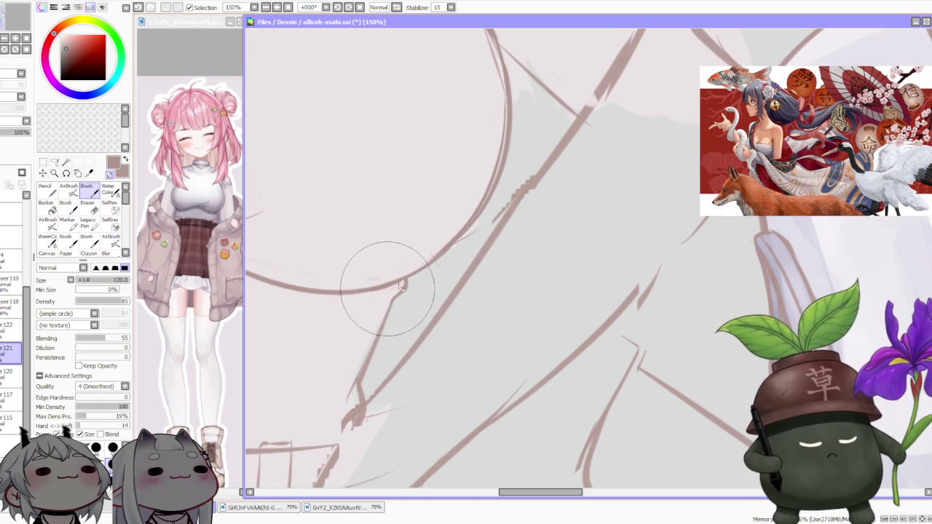
left_click_drag(405, 286, 378, 337)
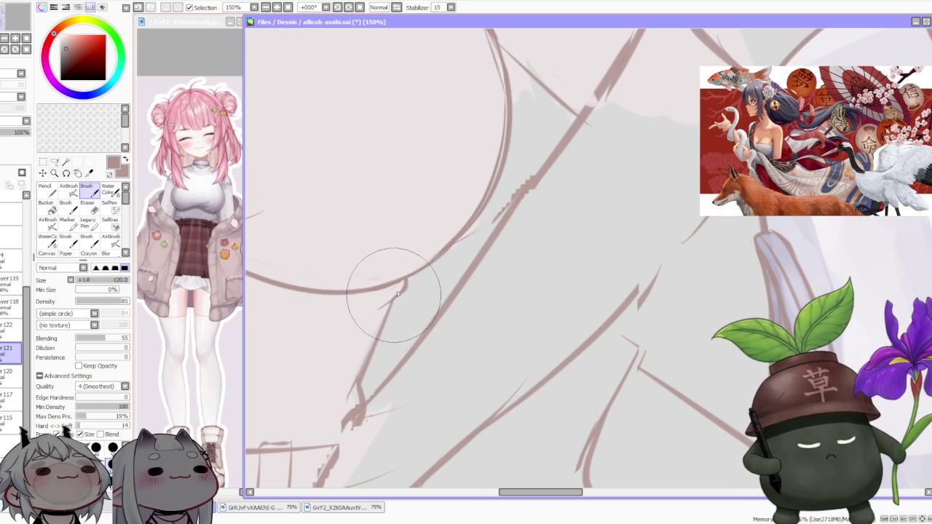
Step: Join a diagonal side line to the chest curve on the sweater's left side
scroll(385, 291, "down", 5)
scroll(288, 259, "up", 2)
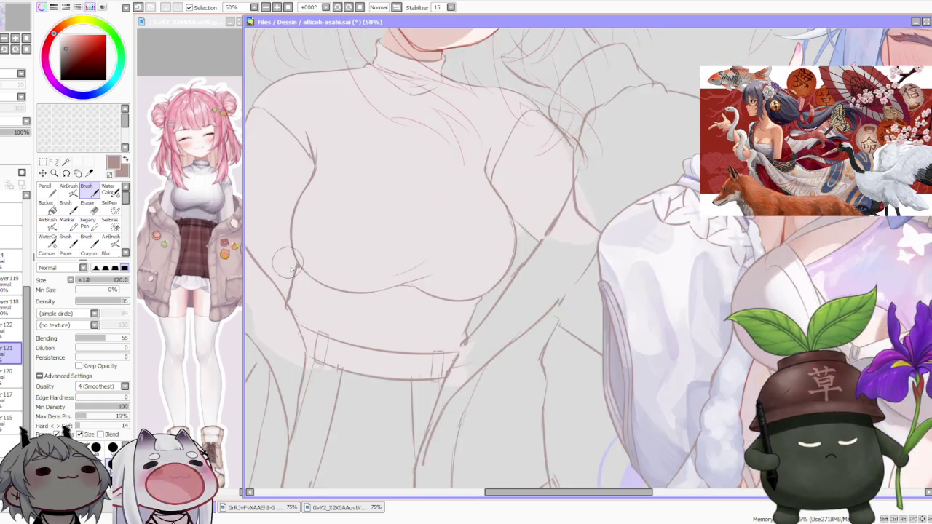
scroll(292, 276, "up", 1)
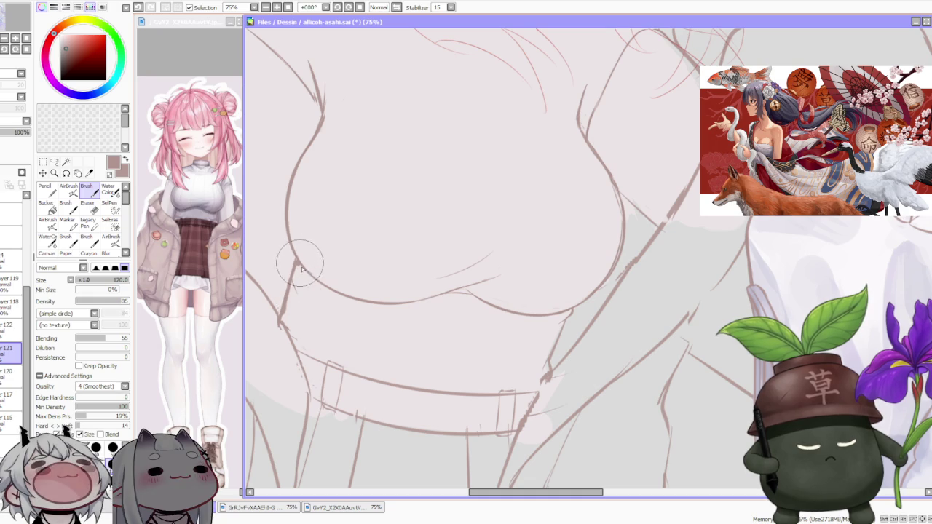
left_click_drag(295, 260, 318, 284)
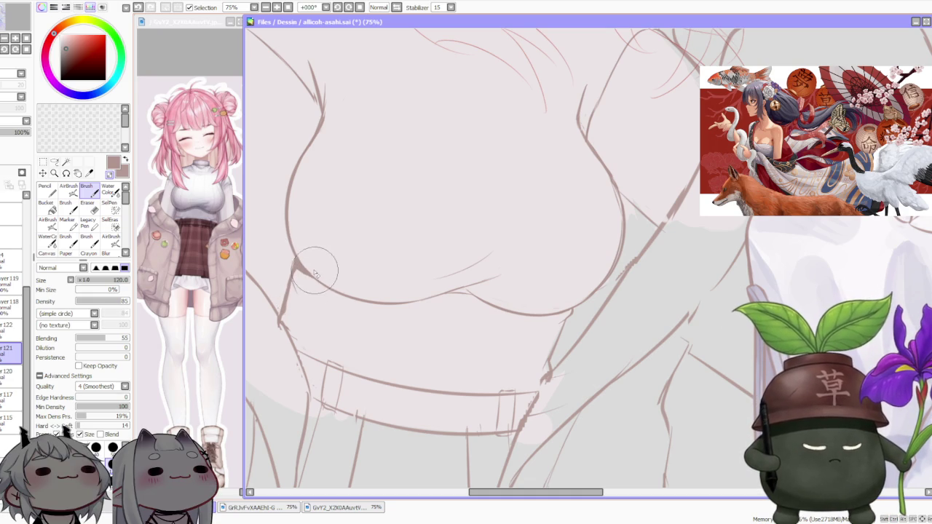
scroll(309, 270, "down", 1)
scroll(309, 273, "down", 1)
scroll(310, 281, "down", 1)
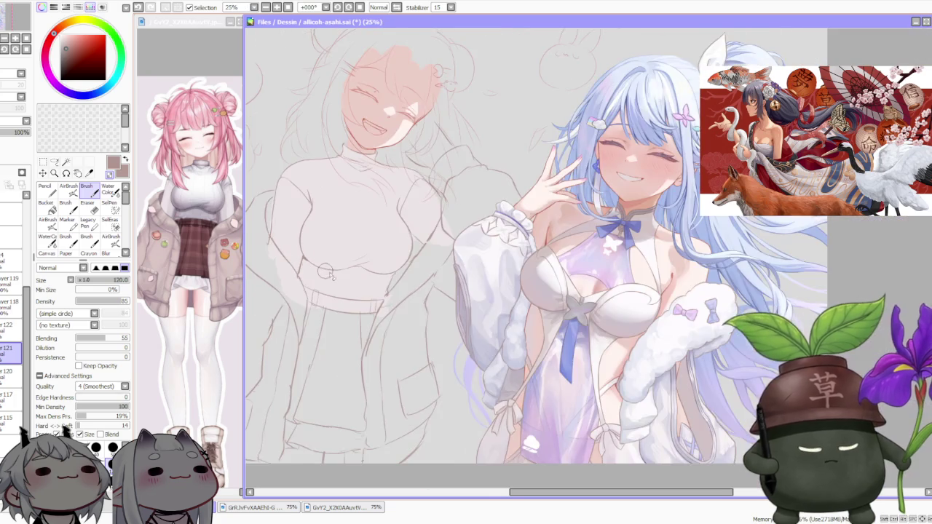
scroll(312, 292, "down", 1)
scroll(397, 281, "down", 1)
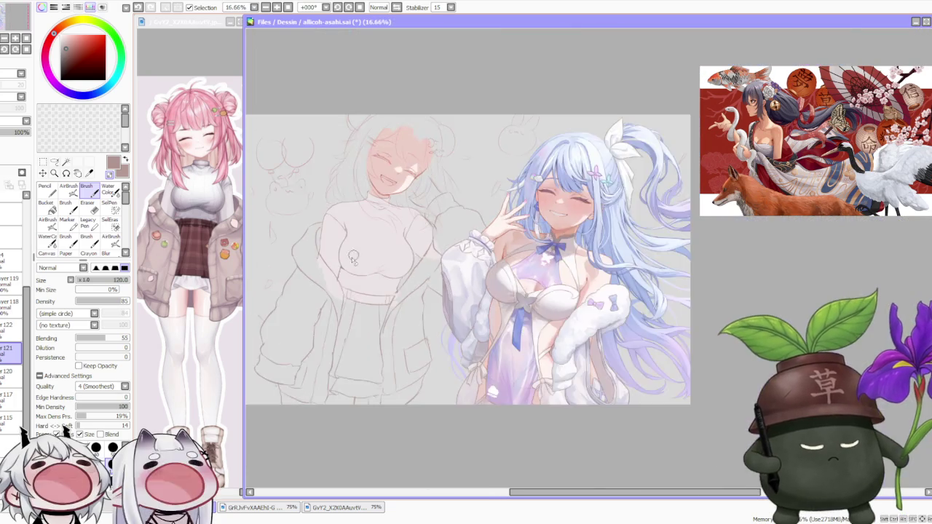
scroll(340, 326, "up", 3)
scroll(357, 360, "up", 2)
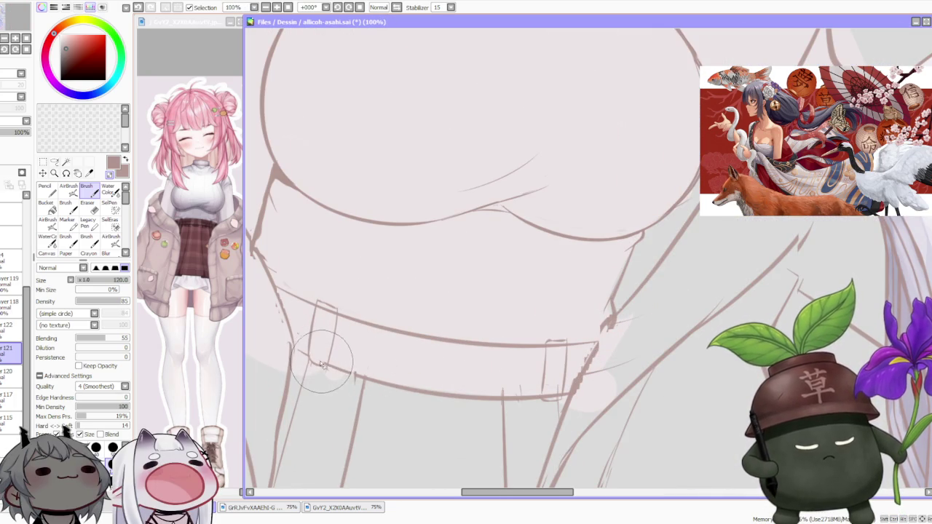
Step: Redraw the belt loops wider using the reference, and darken the torso's left edge
left_click_drag(337, 309, 330, 366)
left_click(218, 255)
scroll(219, 255, "up", 2)
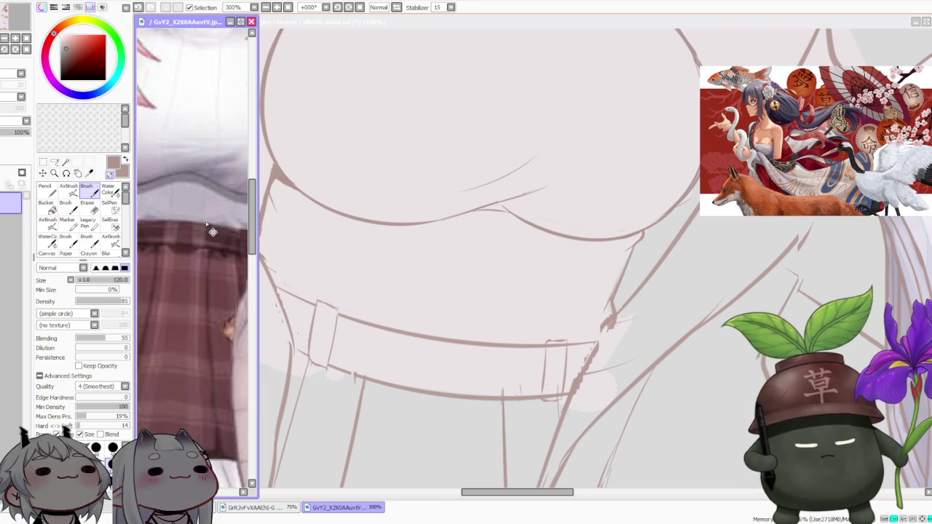
left_click(319, 288)
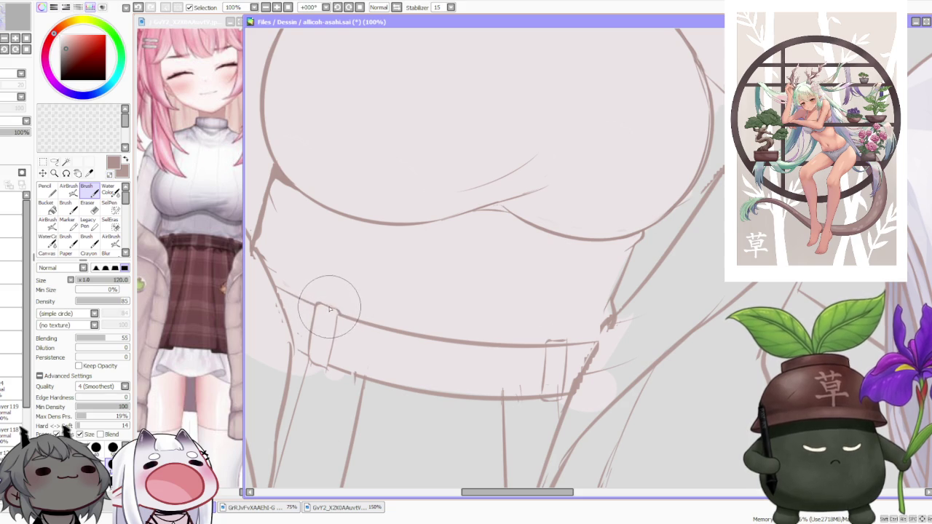
left_click_drag(337, 320, 339, 317)
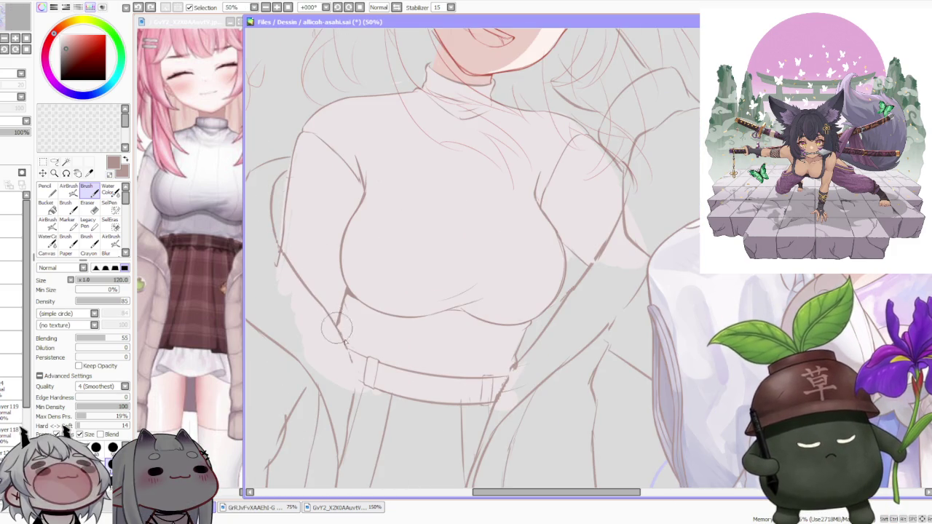
left_click_drag(344, 292, 348, 355)
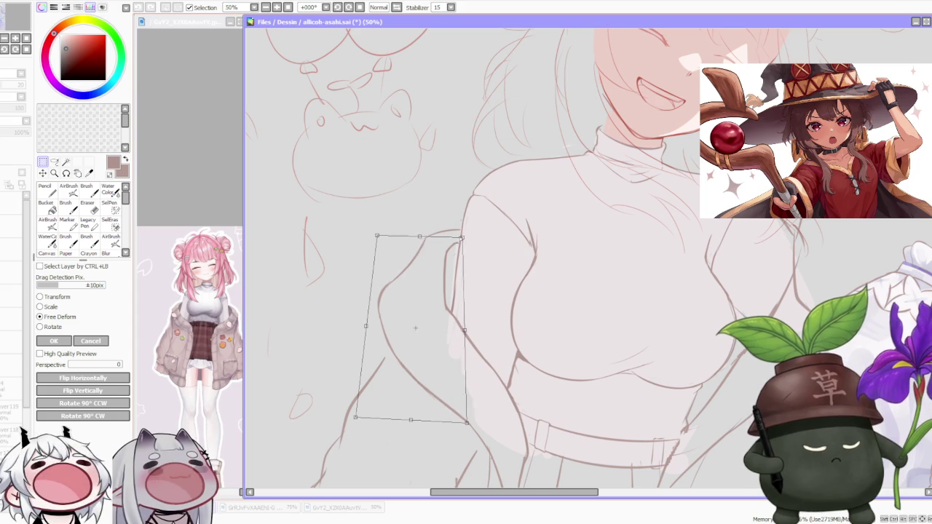
Step: Apply the Free Deform reshaping of the left jacket sleeve
scroll(467, 238, "down", 2)
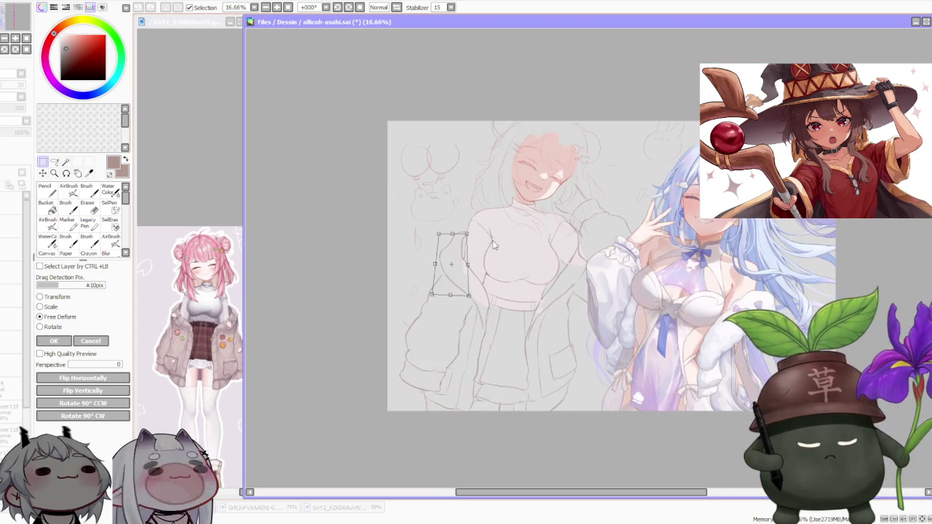
scroll(467, 239, "down", 1)
scroll(542, 208, "up", 1)
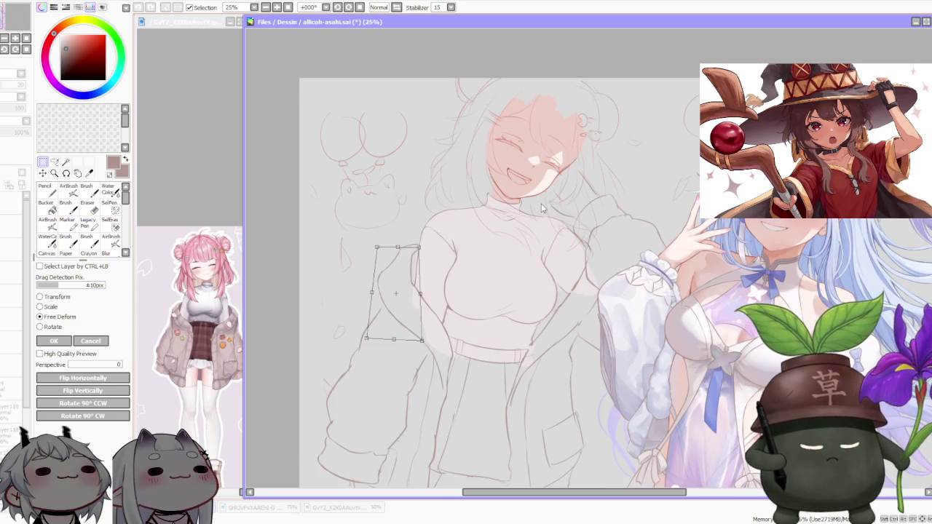
key("Return")
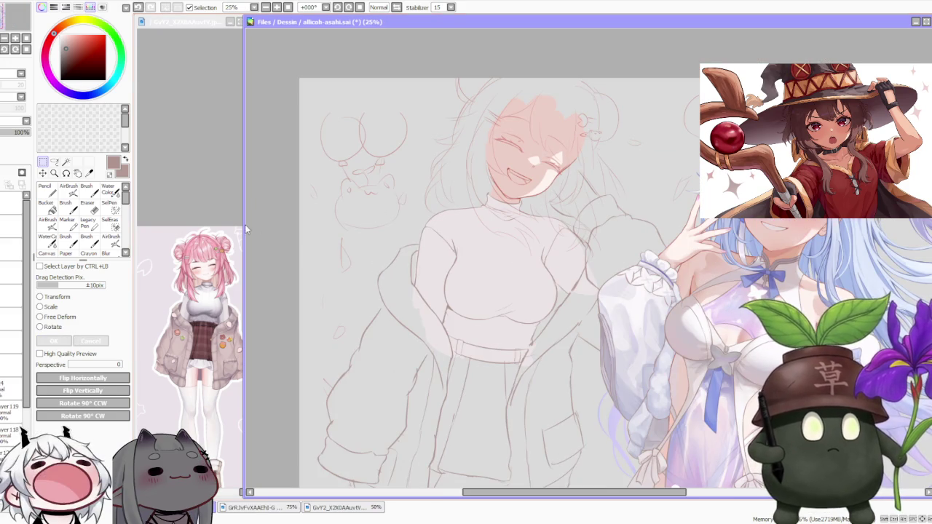
Step: Brush the sleeve line up until it meets the body curve
key("b")
scroll(407, 255, "up", 2)
scroll(407, 257, "up", 1)
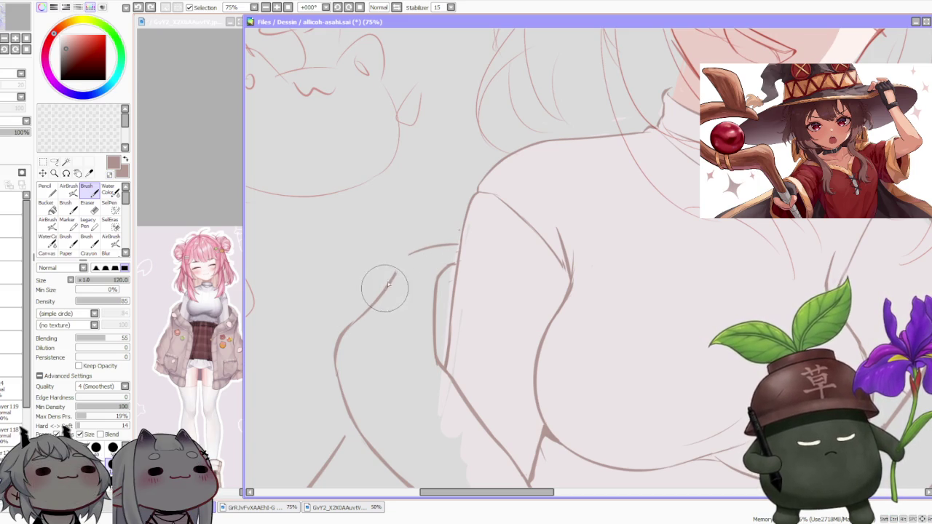
left_click_drag(382, 295, 420, 255)
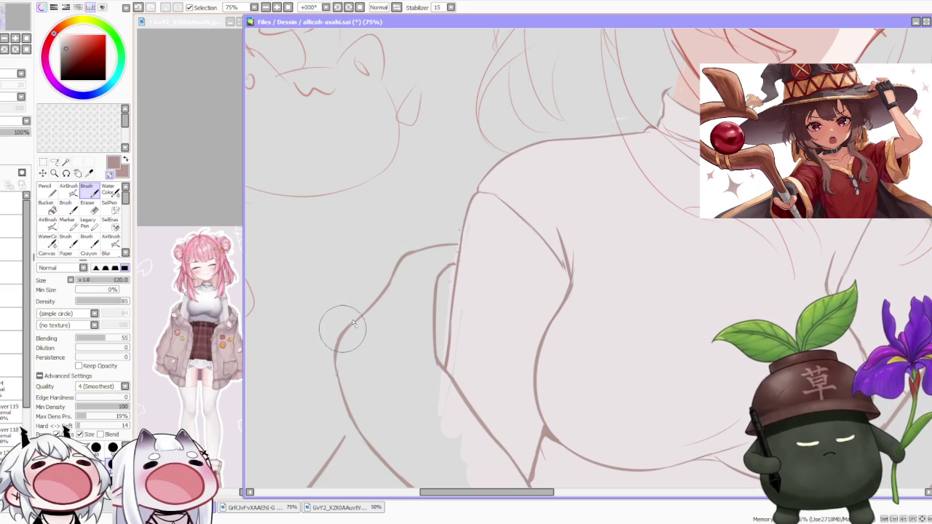
scroll(362, 315, "down", 2)
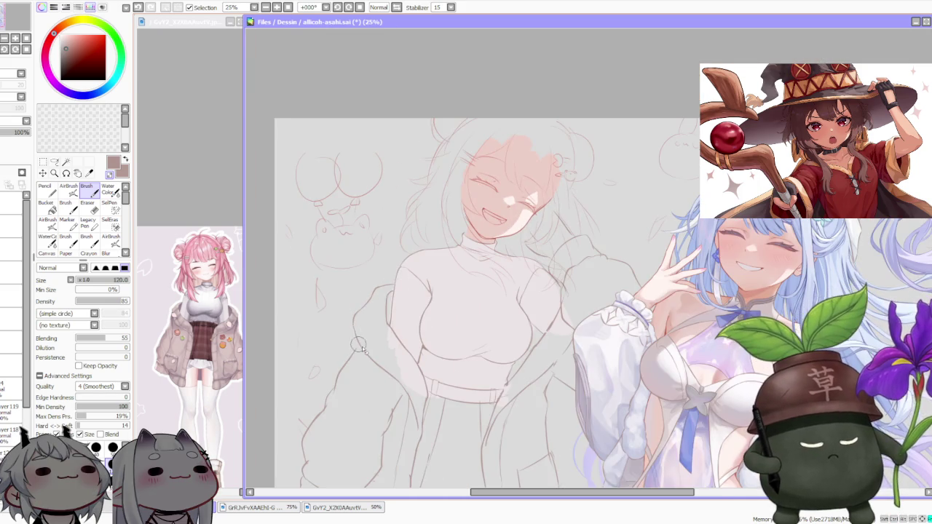
scroll(354, 346, "up", 2)
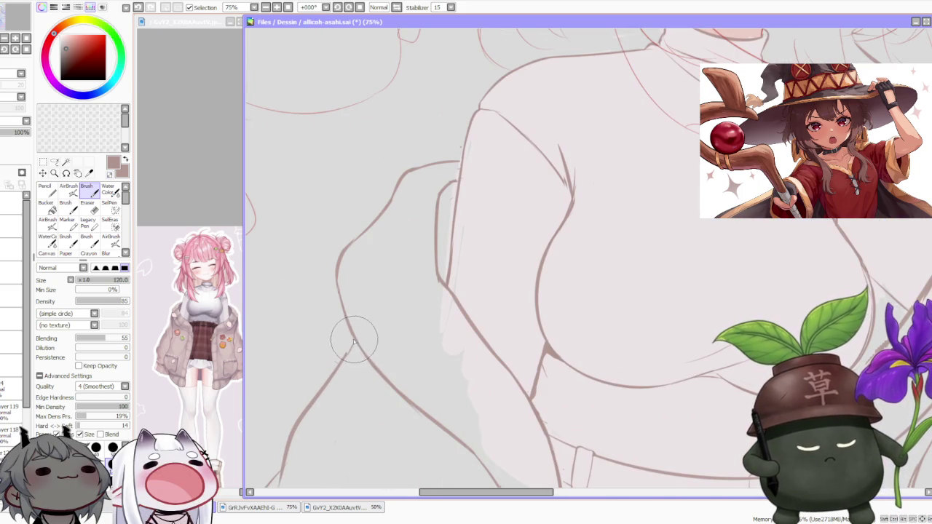
Step: Zoom in on the belt area and undo the previous stroke
scroll(341, 362, "down", 2)
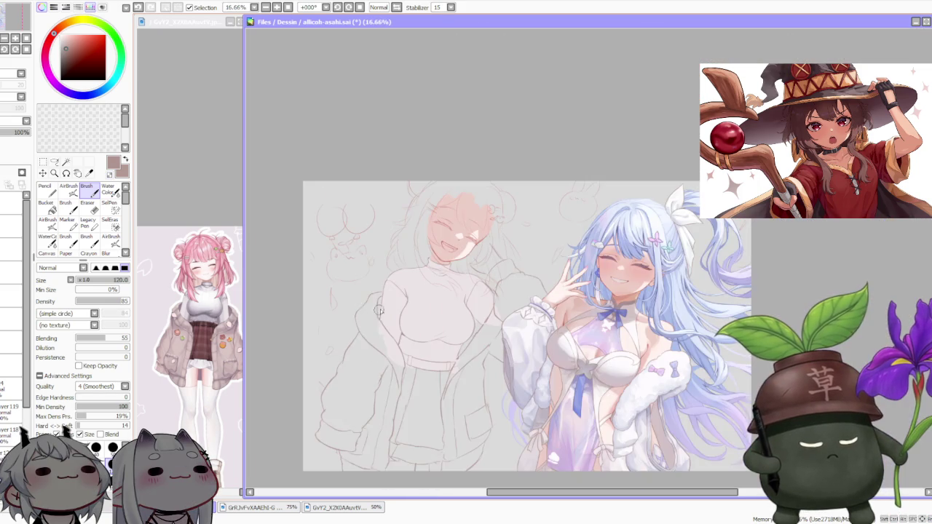
scroll(353, 339, "up", 1)
scroll(357, 332, "up", 1)
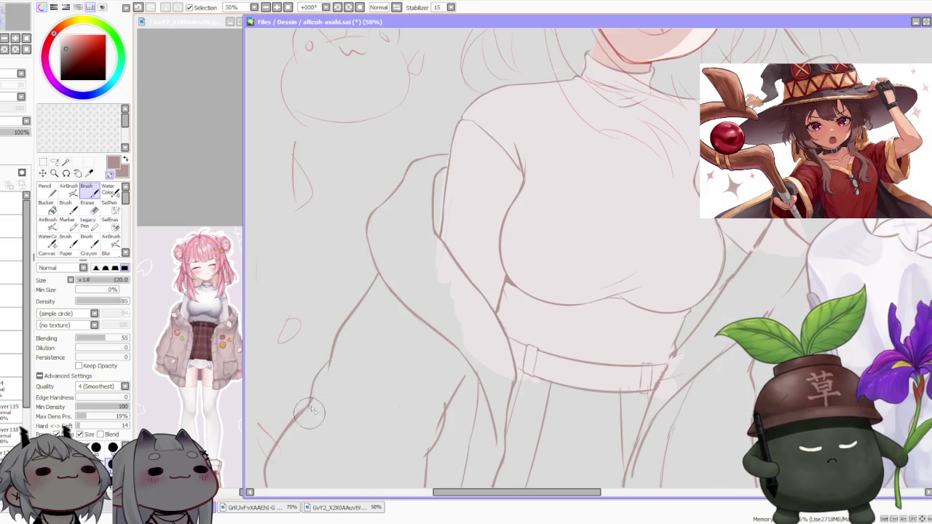
scroll(408, 303, "down", 1)
scroll(421, 343, "up", 1)
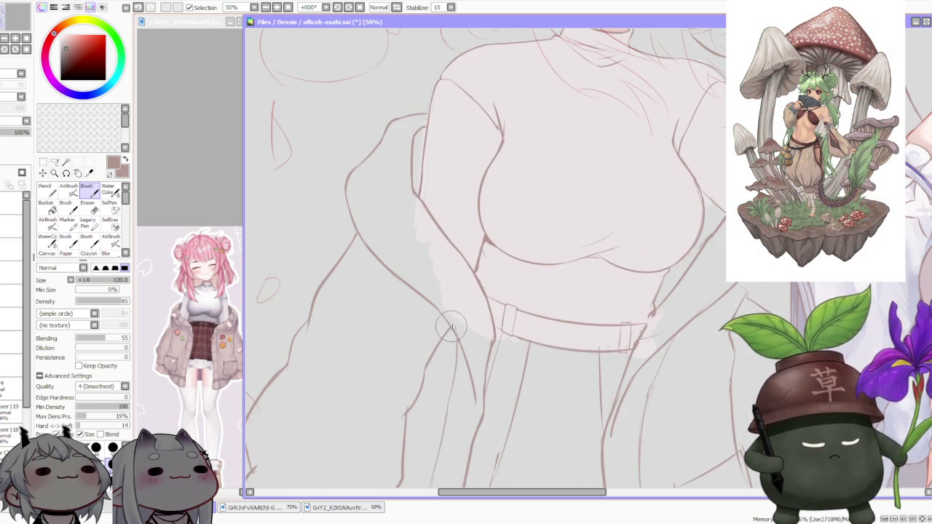
scroll(450, 328, "down", 3)
scroll(470, 302, "up", 1)
scroll(470, 306, "up", 1)
scroll(493, 264, "down", 3)
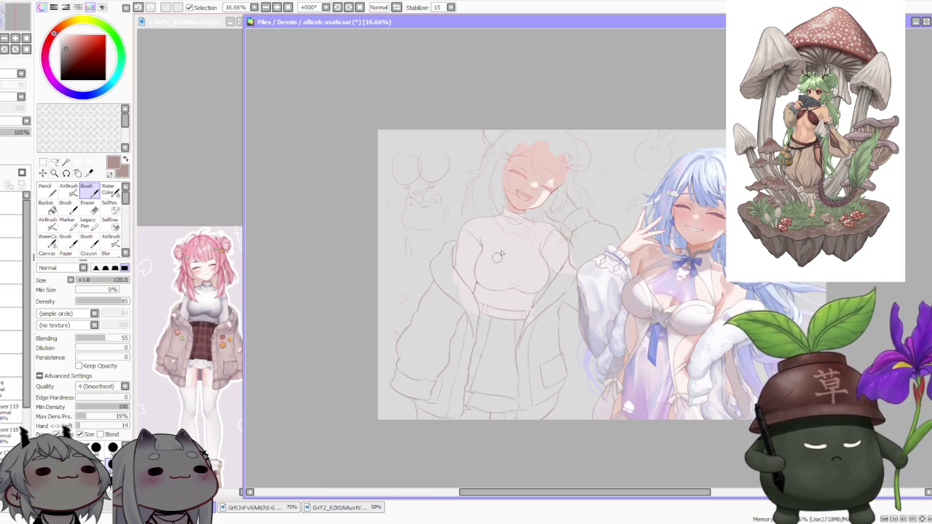
scroll(565, 186, "up", 1)
scroll(531, 276, "up", 1)
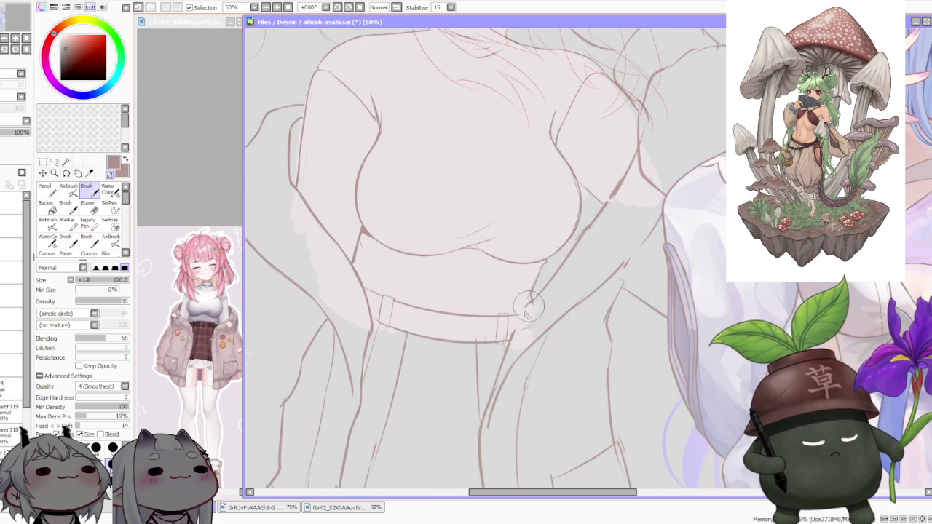
key("ctrl+z")
Step: Redraw the belt's right end as a loop meeting the jacket edge, plus the skirt line
left_click_drag(526, 306, 512, 359)
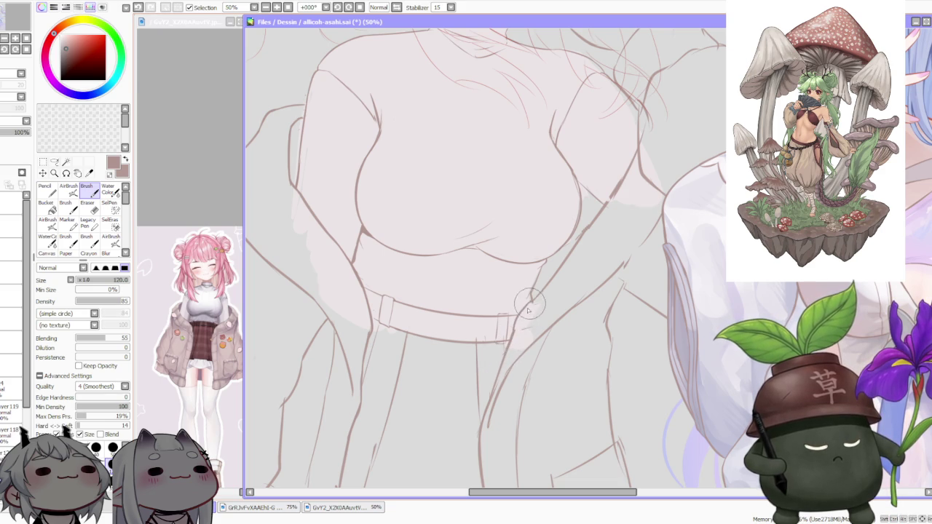
left_click_drag(543, 295, 522, 329)
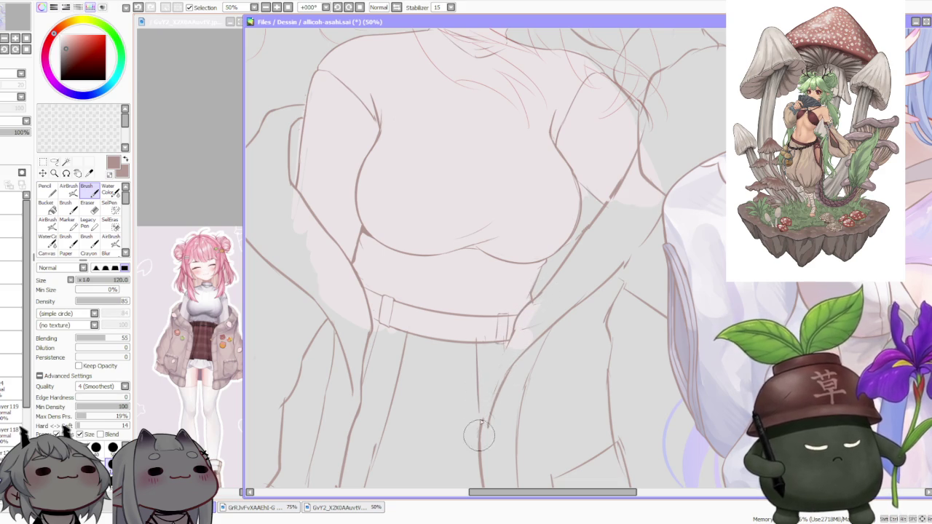
left_click_drag(477, 427, 493, 370)
left_click_drag(510, 329, 482, 411)
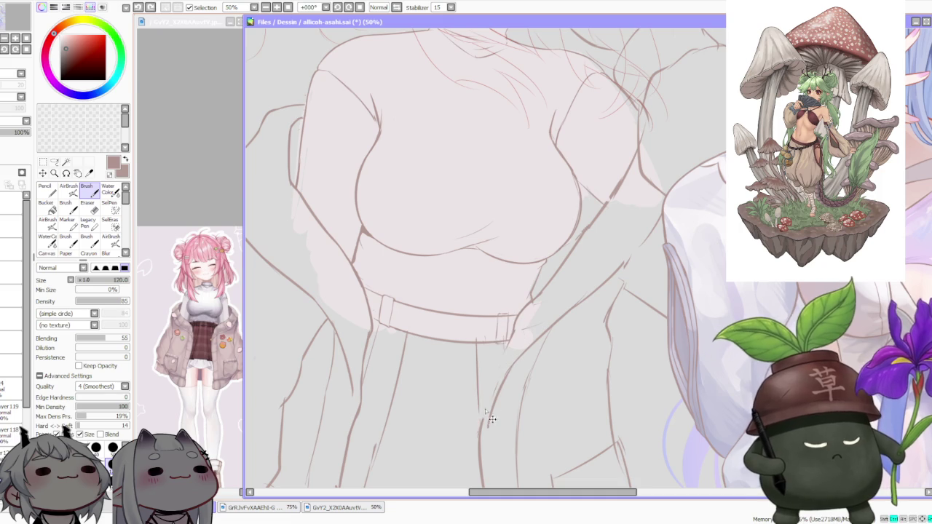
Step: Refine and darken the leg lines below the skirt, adding a diagonal stroke
left_click_drag(500, 372, 483, 428)
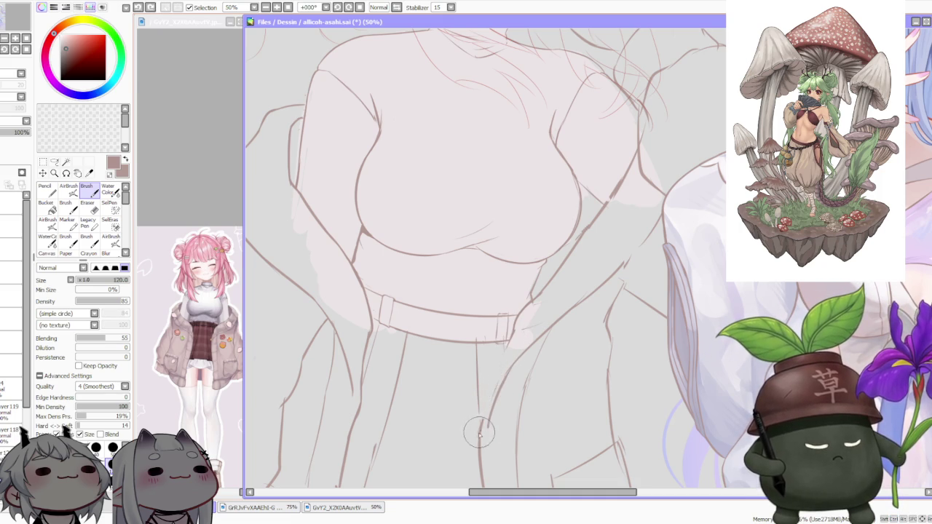
left_click_drag(504, 366, 493, 382)
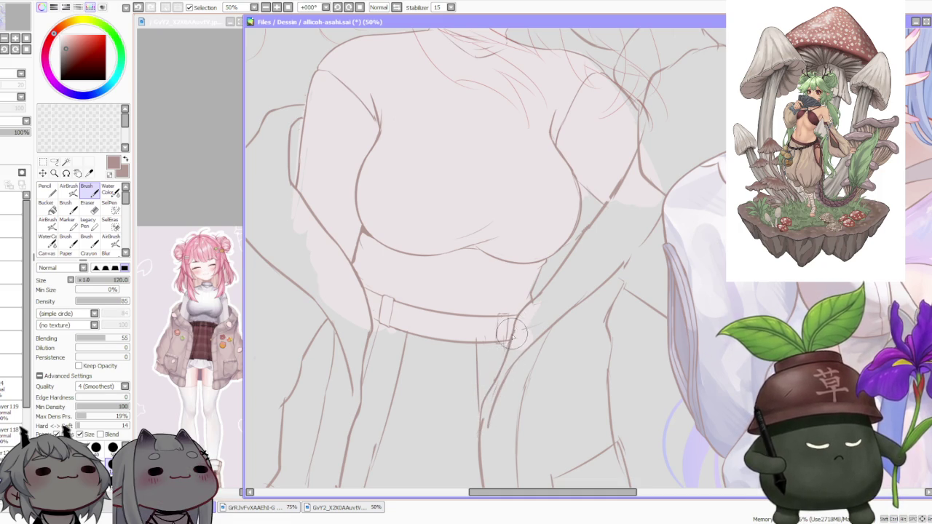
scroll(512, 331, "down", 5)
scroll(513, 335, "up", 5)
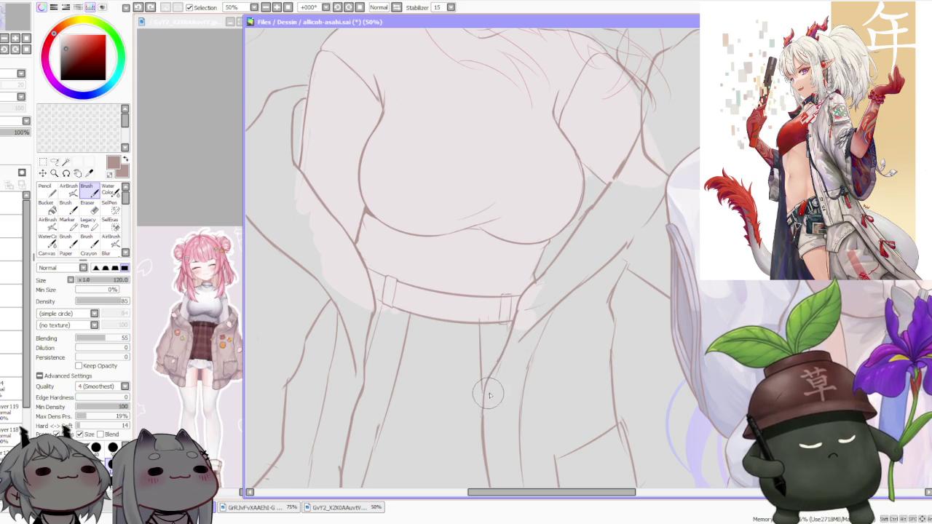
left_click_drag(487, 384, 523, 333)
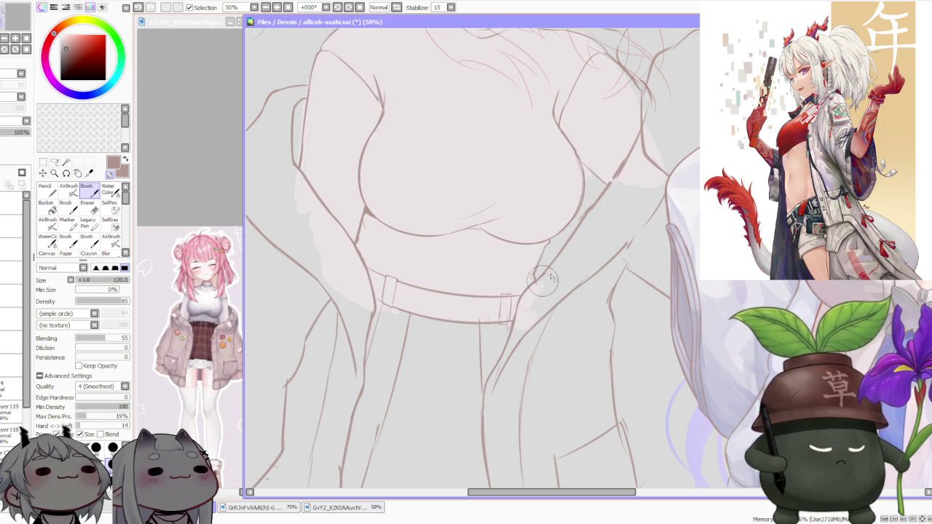
scroll(539, 291, "down", 2)
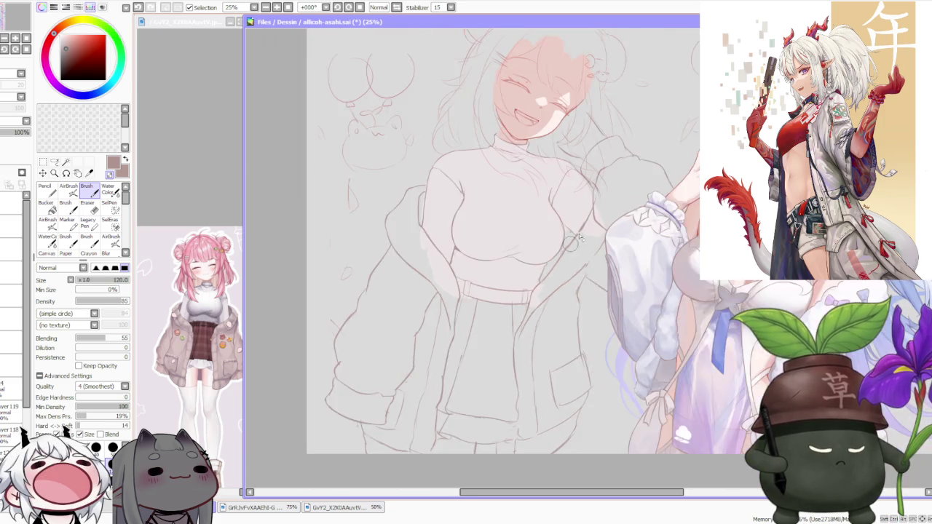
Step: Switch the brush to transparent colour for erasing
scroll(546, 284, "up", 1)
scroll(552, 281, "up", 1)
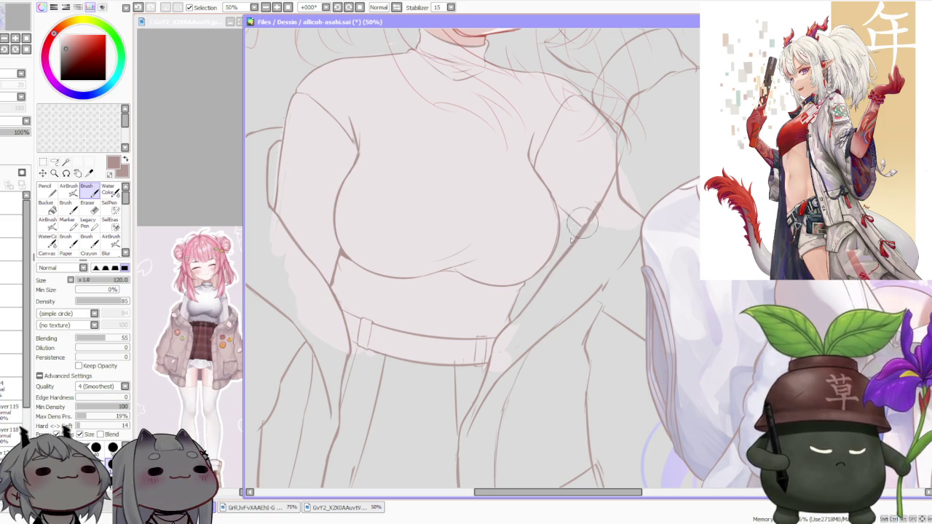
key("minus")
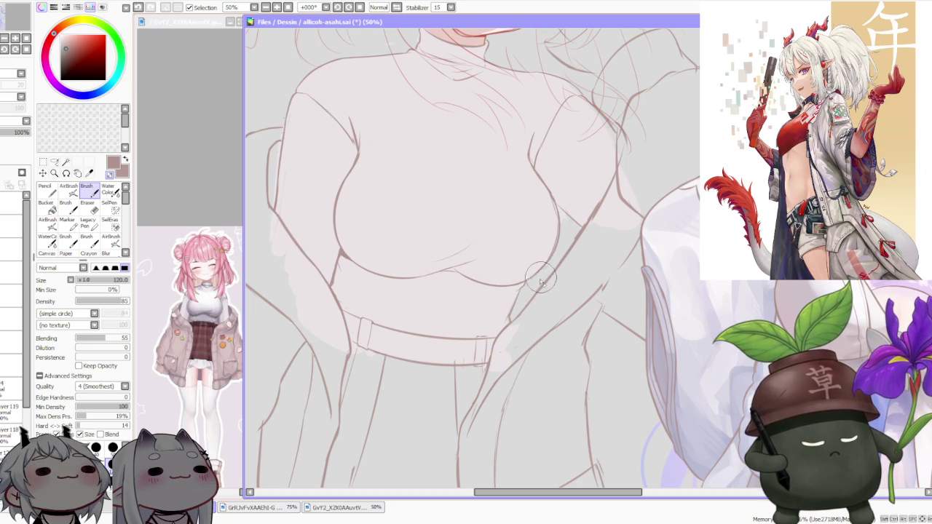
scroll(539, 274, "down", 1)
scroll(543, 276, "down", 1)
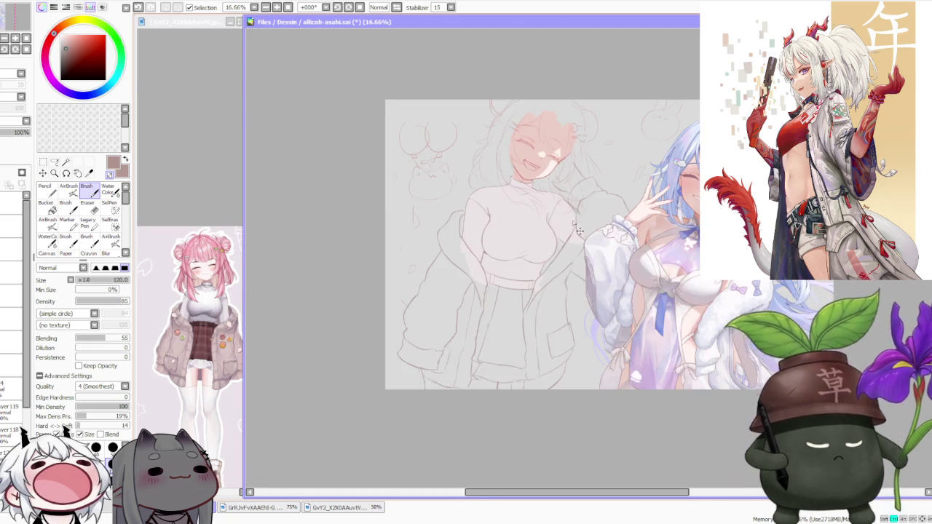
scroll(564, 291, "up", 3)
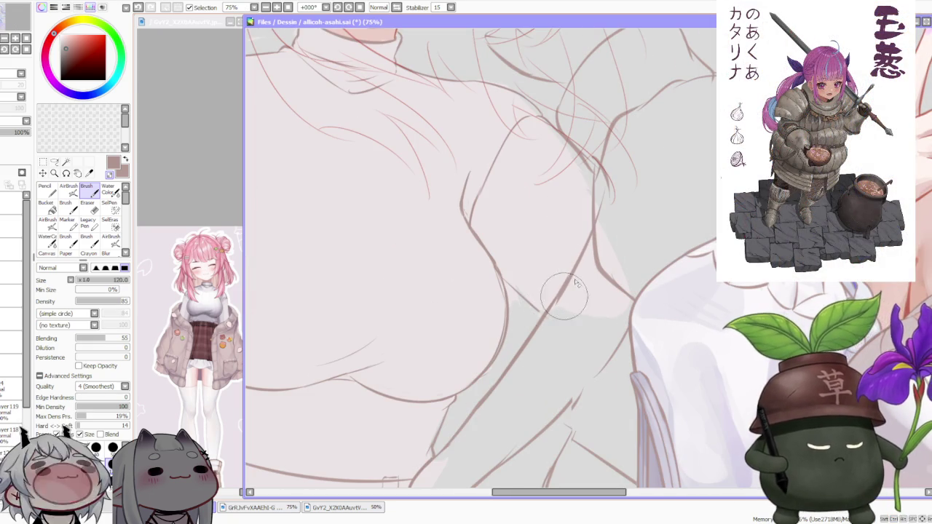
Step: Mirror the canvas view horizontally so it shows Inv. and check the sketch
scroll(581, 287, "down", 3)
scroll(586, 303, "down", 2)
scroll(591, 316, "up", 1)
scroll(590, 315, "up", 2)
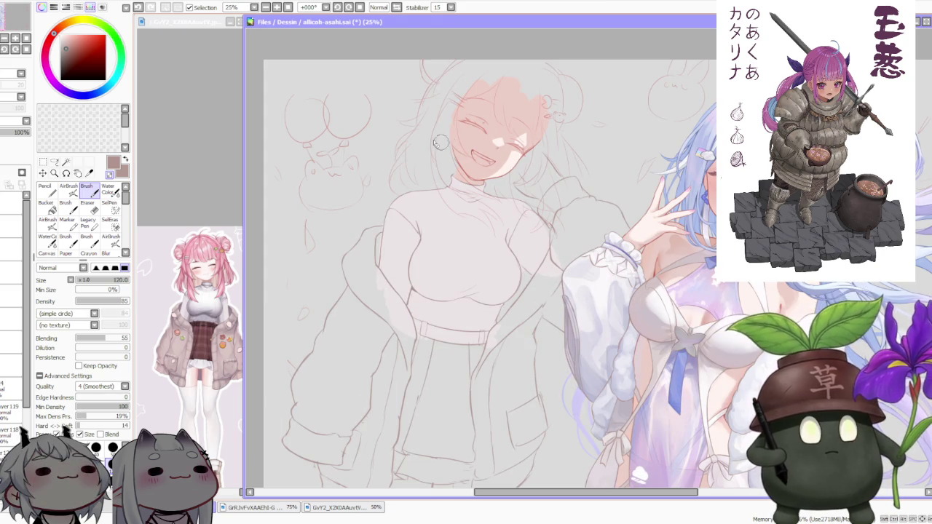
key("h")
scroll(663, 139, "down", 3)
scroll(665, 142, "up", 1)
scroll(601, 142, "up", 3)
scroll(544, 240, "down", 3)
scroll(493, 271, "up", 3)
scroll(391, 291, "up", 1)
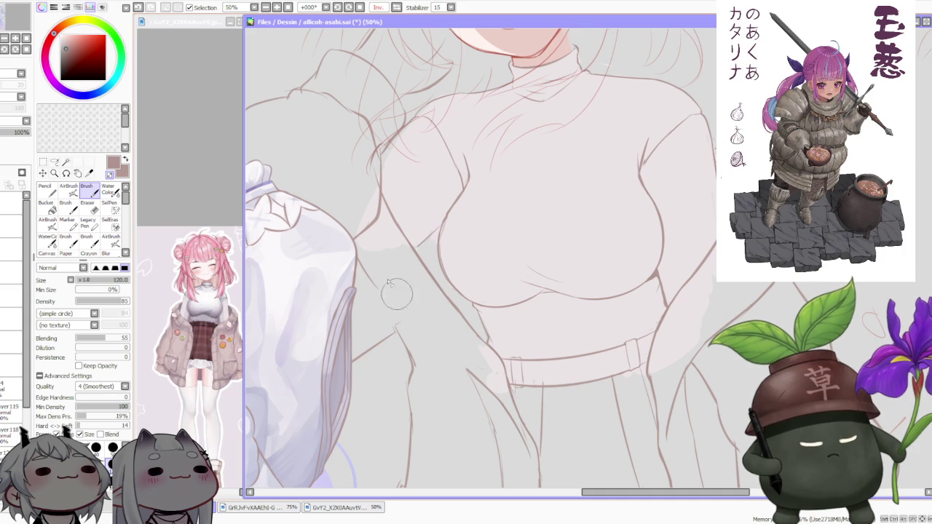
Step: Review the sketch and undo the most recent stroke
scroll(346, 251, "down", 3)
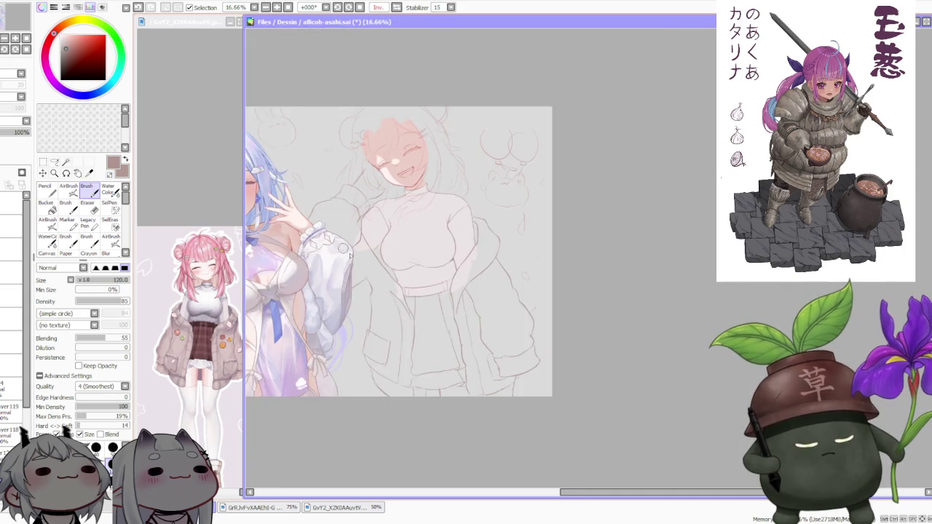
scroll(339, 249, "up", 2)
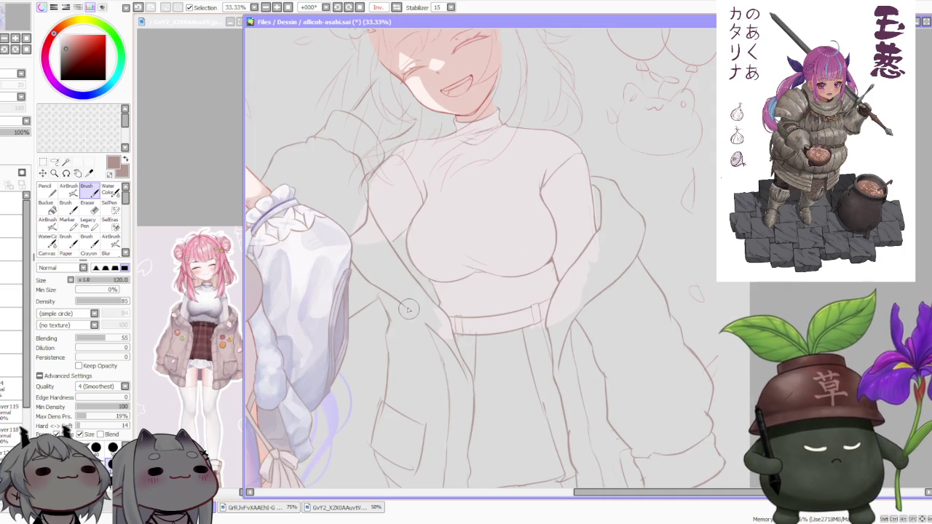
scroll(442, 261, "down", 2)
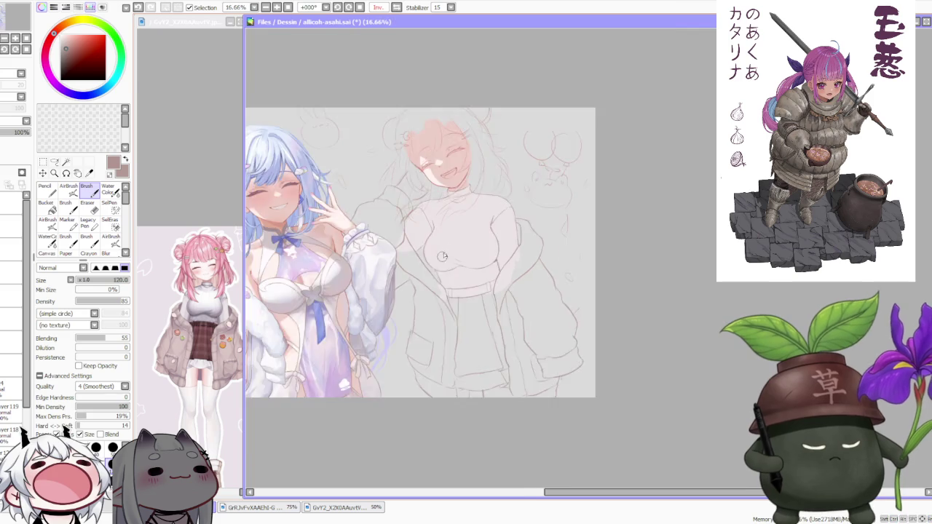
scroll(378, 324, "up", 1)
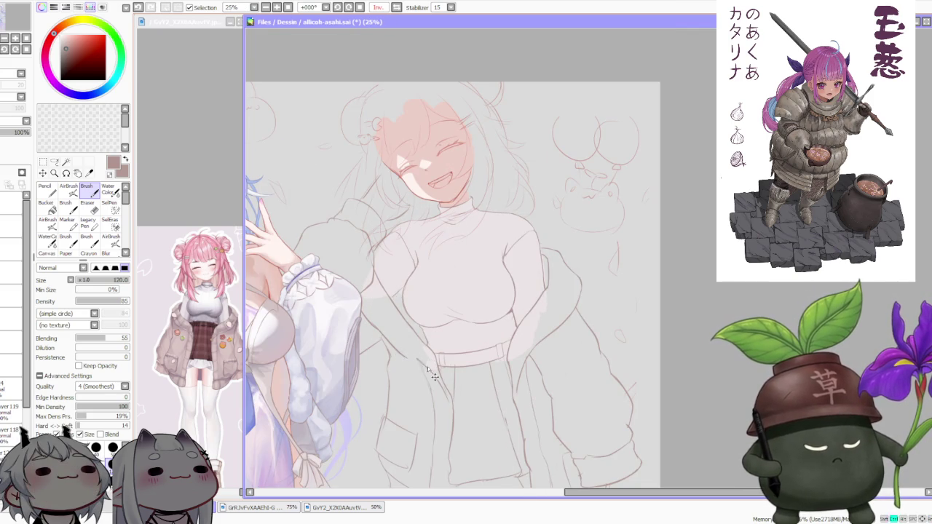
scroll(426, 367, "down", 1)
scroll(379, 322, "up", 1)
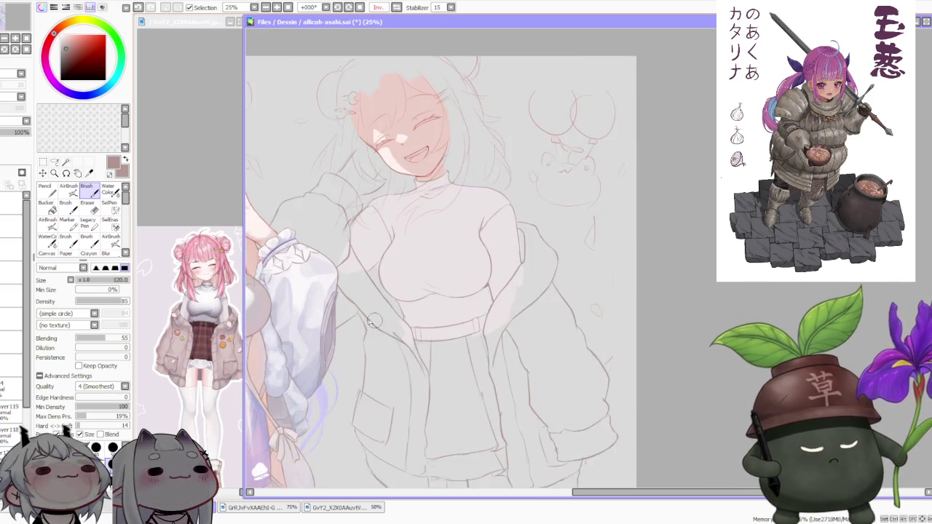
scroll(379, 322, "up", 1)
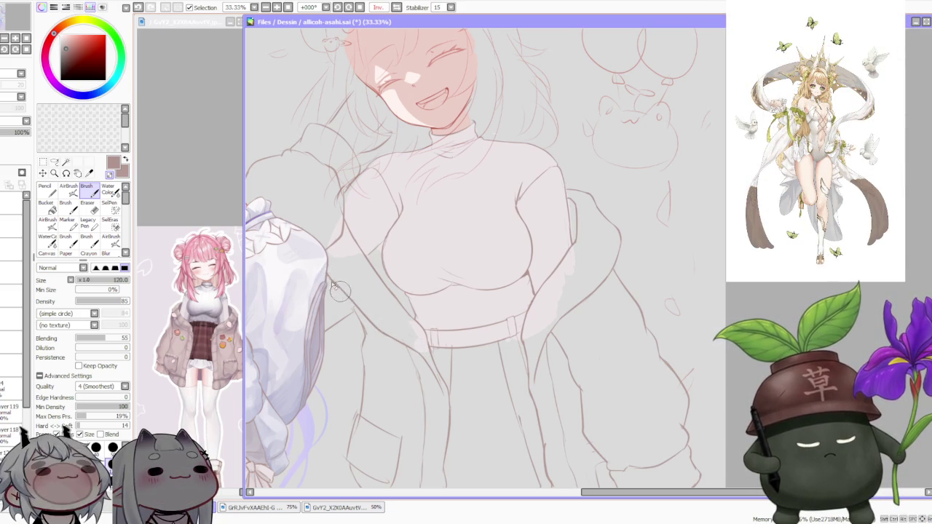
key("ctrl+z")
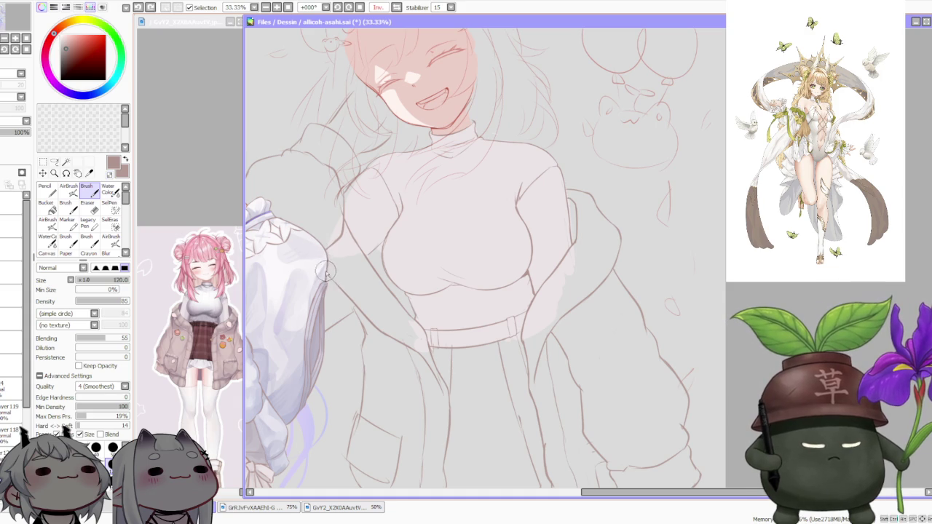
Step: Return the canvas view from Inv. to Normal orientation
scroll(452, 196, "down", 3)
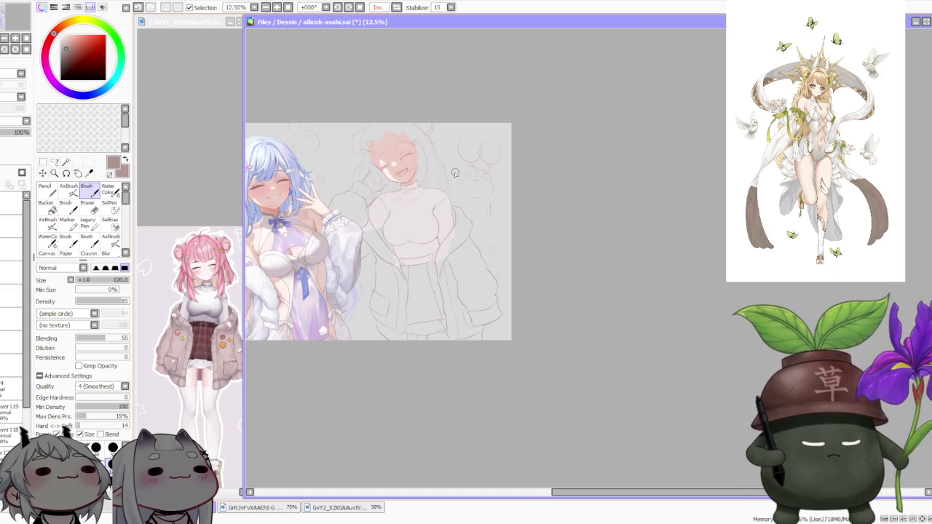
left_click(397, 7)
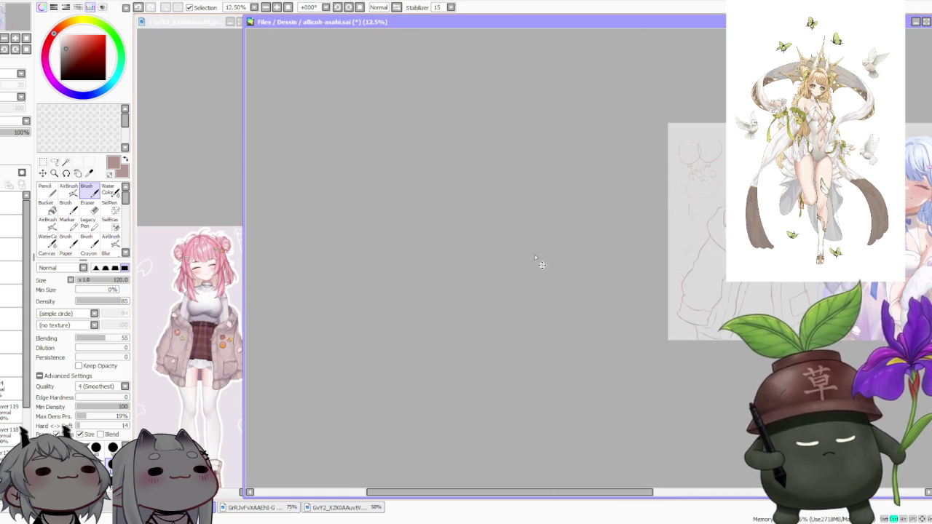
scroll(535, 242, "up", 2)
scroll(563, 230, "up", 1)
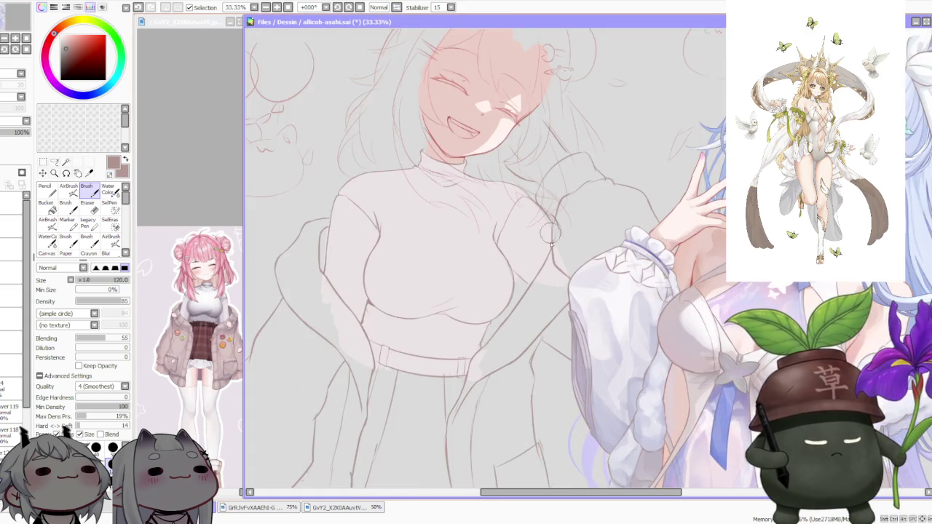
scroll(548, 240, "down", 3)
scroll(546, 270, "up", 3)
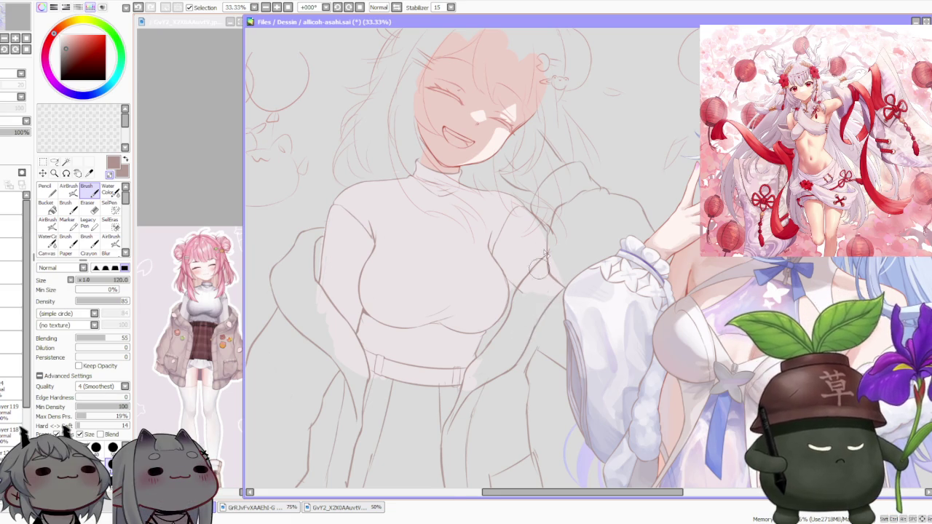
scroll(534, 330, "down", 3)
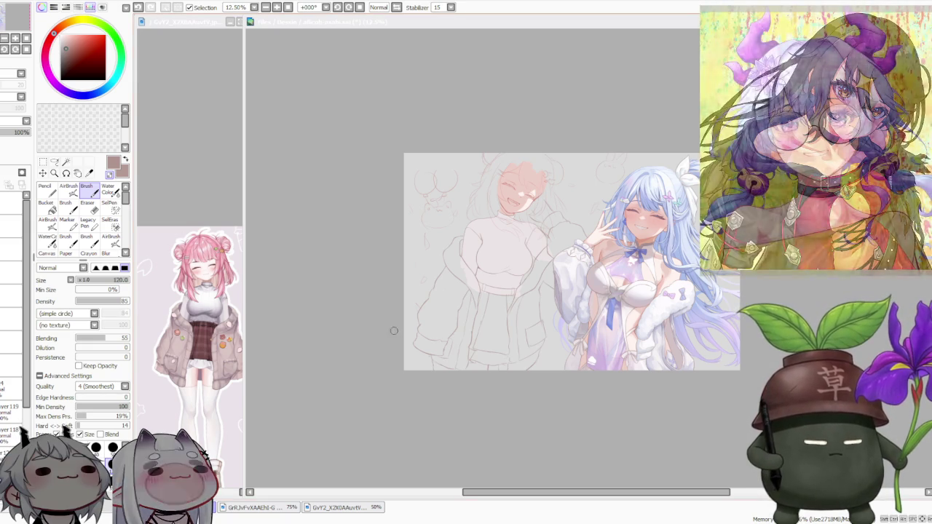
scroll(381, 337, "down", 1)
scroll(380, 338, "up", 2)
scroll(589, 260, "up", 1)
scroll(575, 255, "down", 1)
scroll(552, 247, "up", 1)
scroll(552, 247, "down", 1)
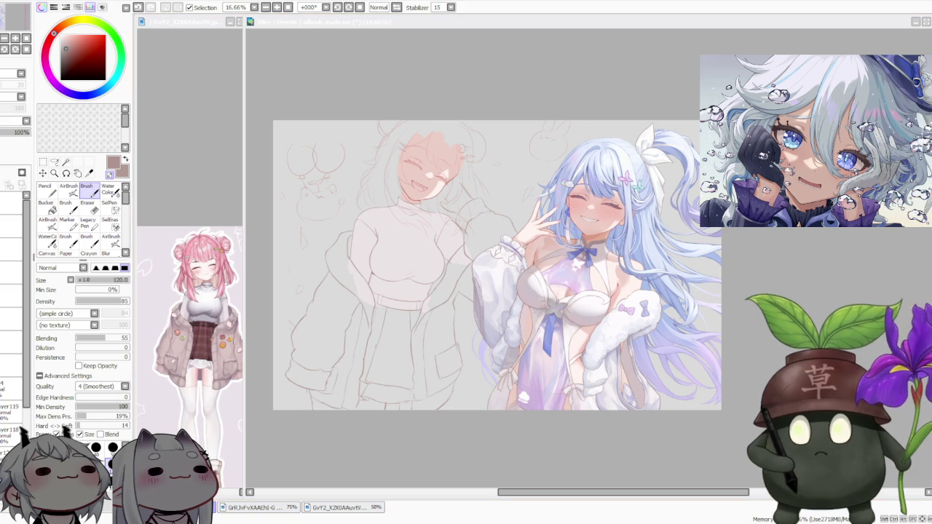
scroll(518, 339, "down", 1)
scroll(496, 291, "up", 1)
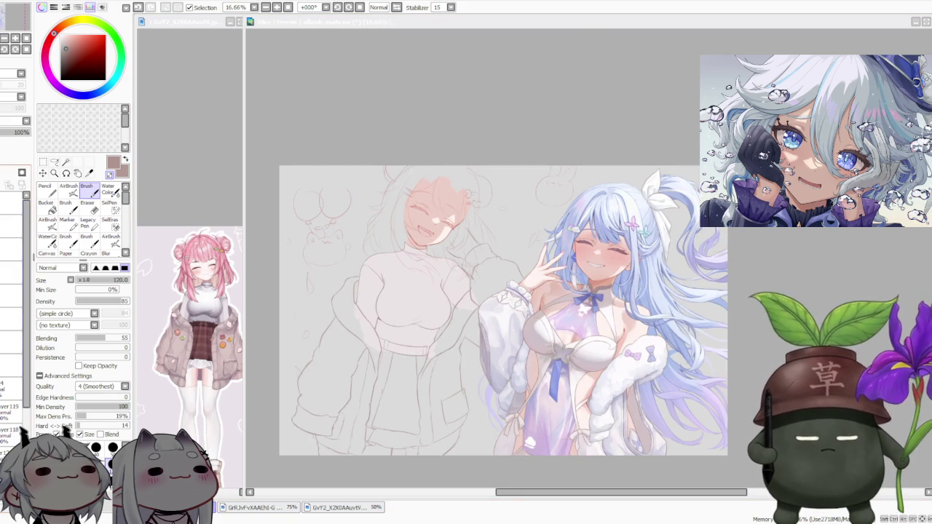
scroll(14, 365, "down", 2)
scroll(15, 364, "down", 3)
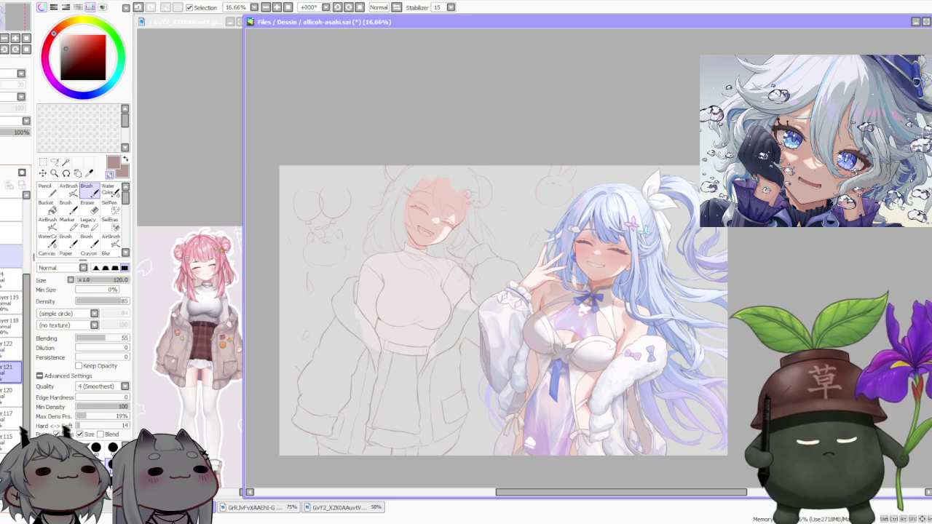
left_click(7, 256)
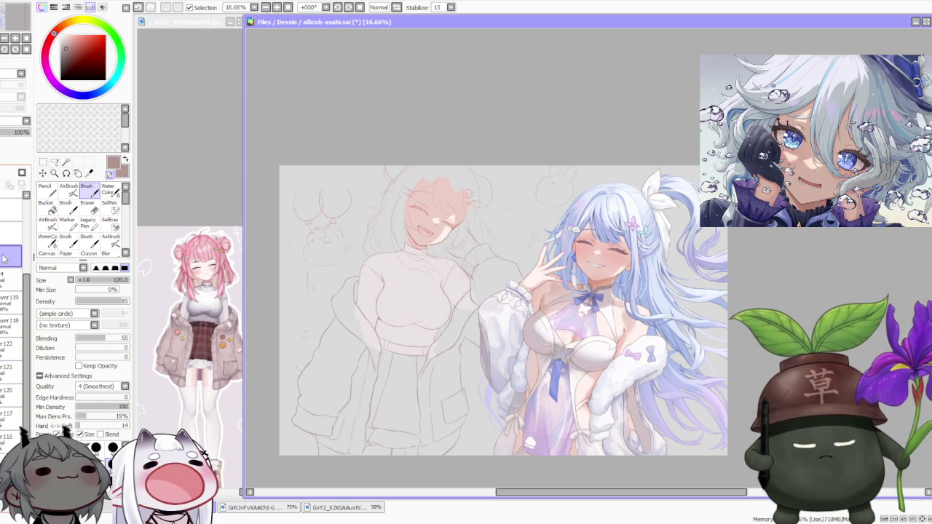
left_click(396, 6)
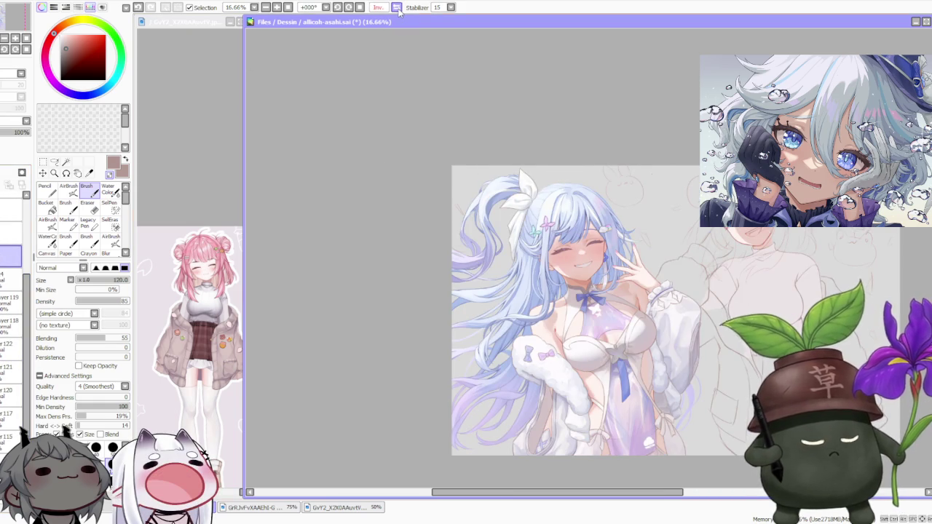
left_click(397, 7)
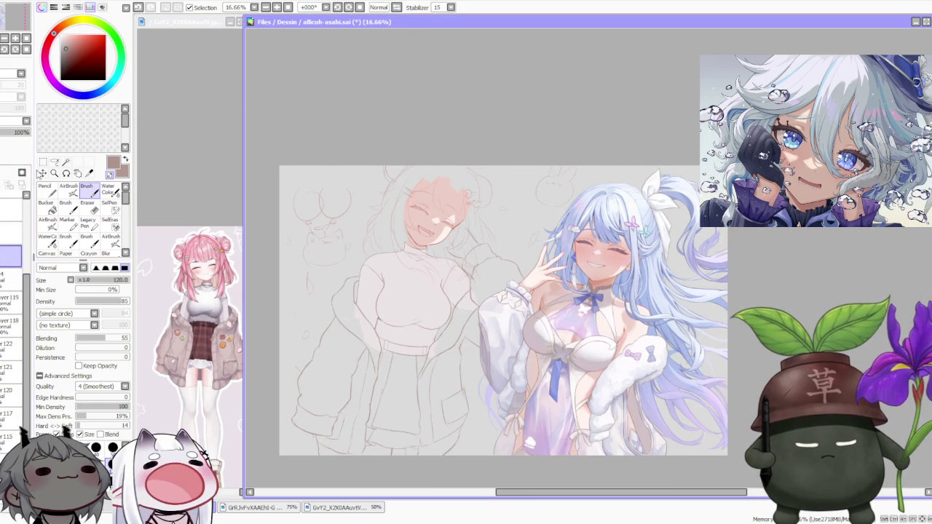
key("m")
Step: Shift the pink-haired girl's sketch slightly left with Transform and apply it
left_click(53, 306)
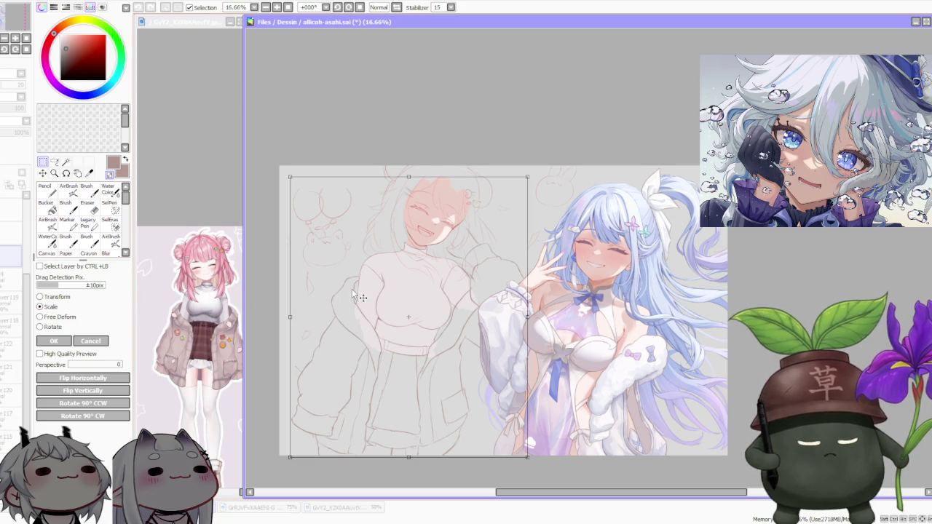
mouse_move(430, 315)
left_mouse_down()
mouse_move(591, 330)
mouse_move(419, 316)
left_mouse_up()
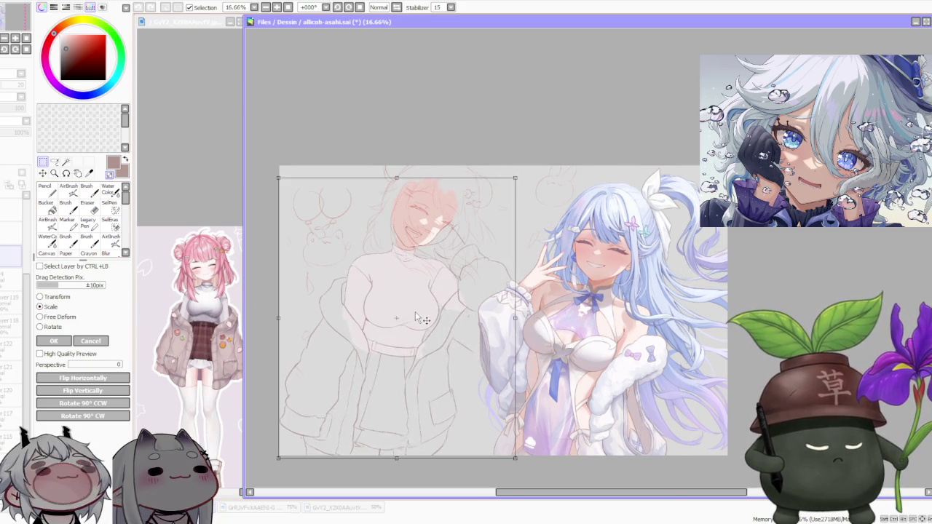
left_click(54, 341)
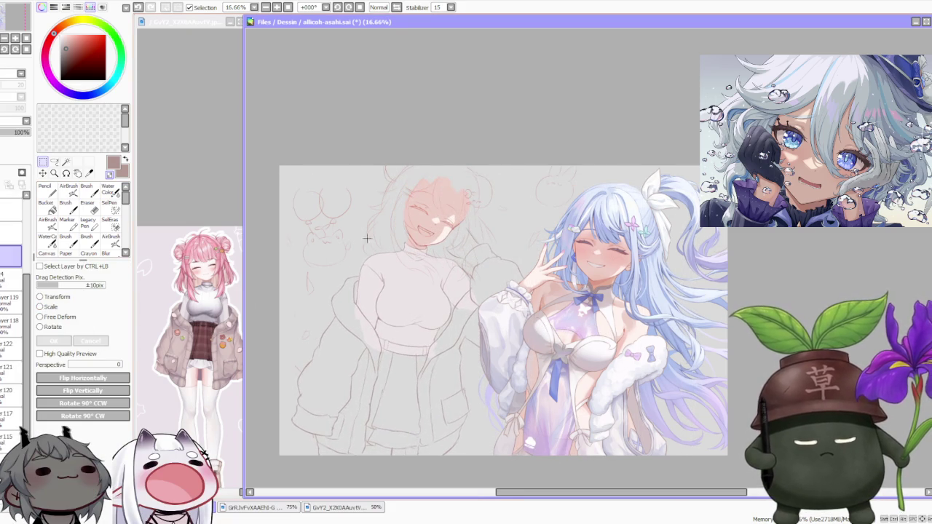
scroll(469, 222, "down", 1)
scroll(469, 222, "up", 2)
scroll(391, 254, "down", 1)
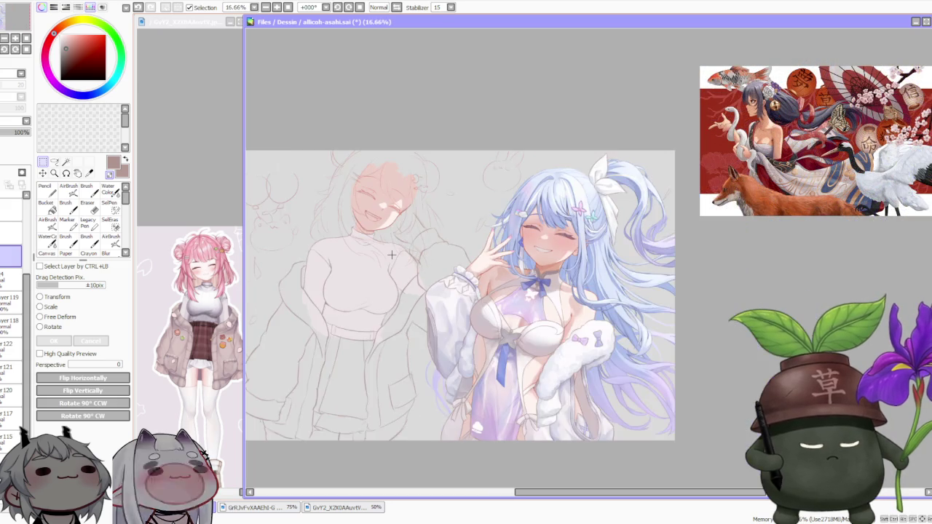
scroll(364, 257, "down", 1)
scroll(341, 260, "up", 1)
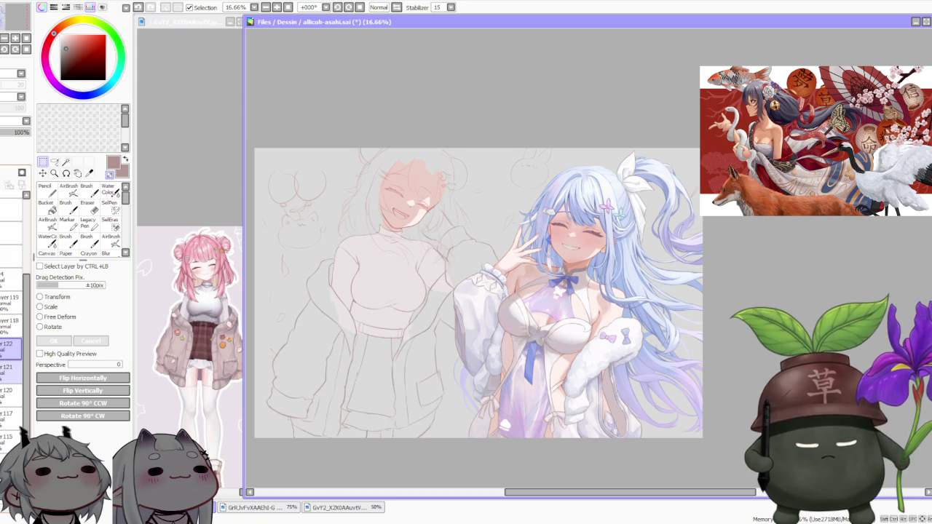
Step: Scale the sketch up slightly from its lower-left corner and confirm the resize
left_click(50, 309)
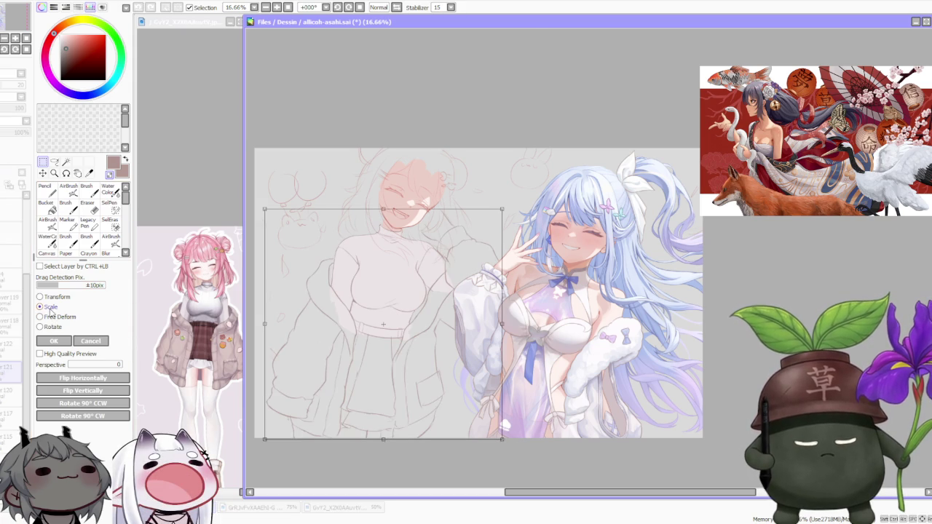
left_click_drag(335, 345, 410, 331)
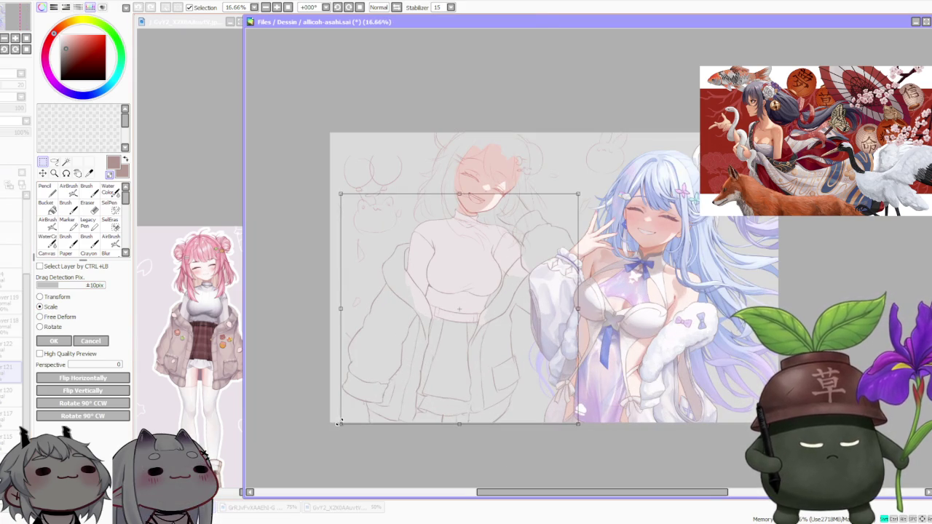
left_click_drag(339, 423, 333, 430)
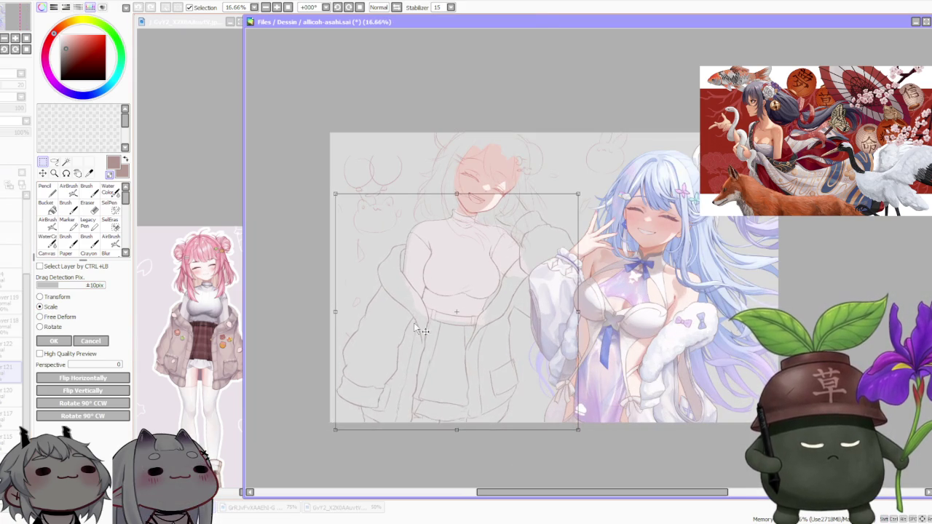
scroll(457, 219, "down", 1)
scroll(457, 217, "up", 3)
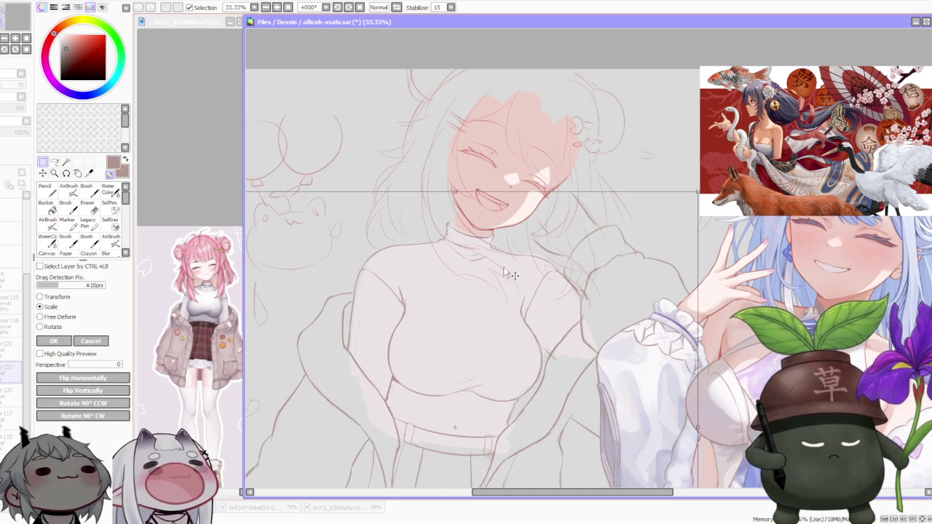
scroll(503, 265, "down", 3)
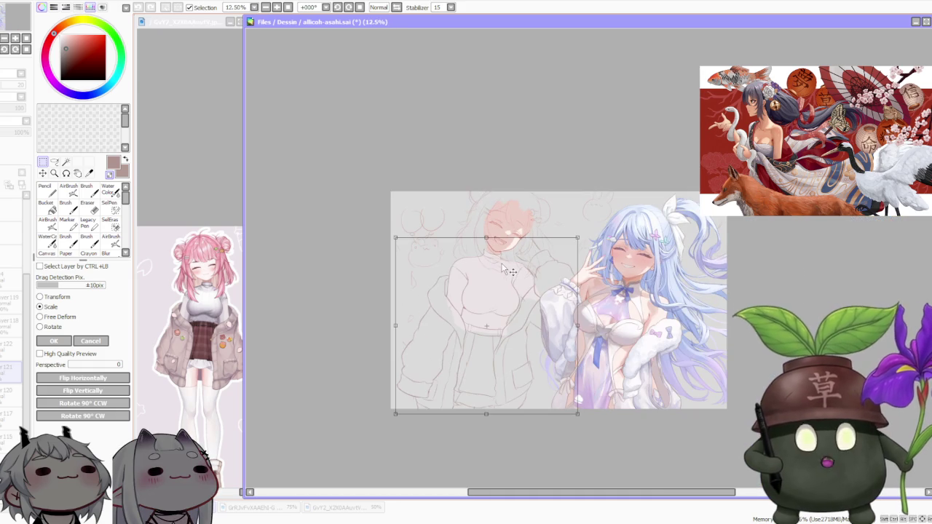
scroll(482, 270, "up", 1)
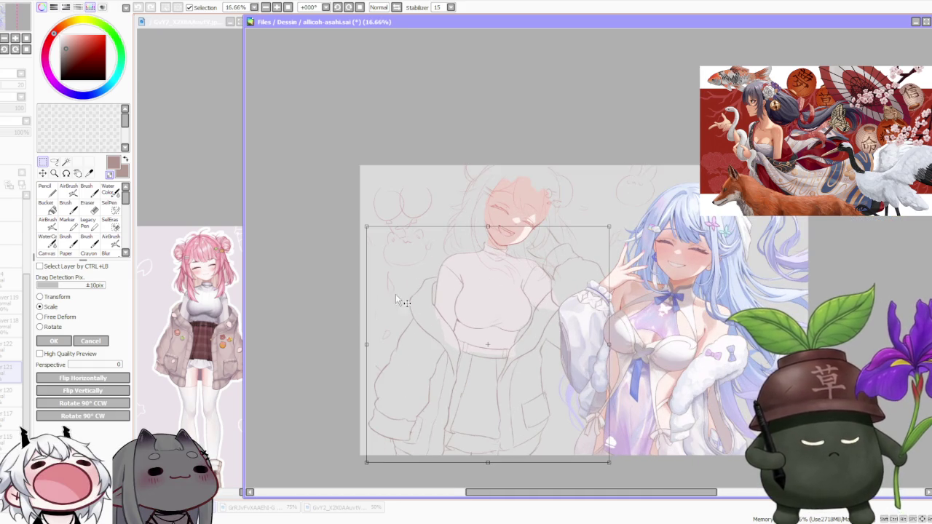
key("Return")
scroll(369, 289, "down", 1)
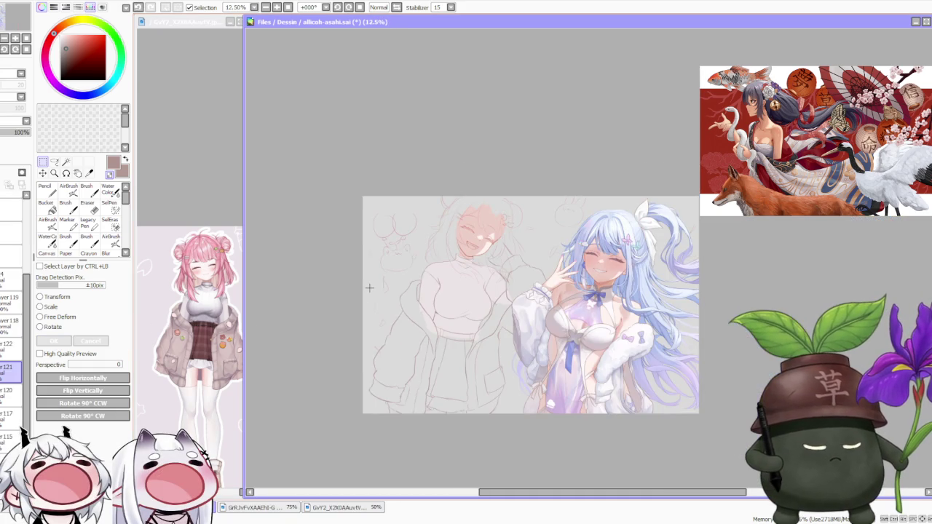
scroll(532, 252, "up", 2)
scroll(492, 236, "down", 1)
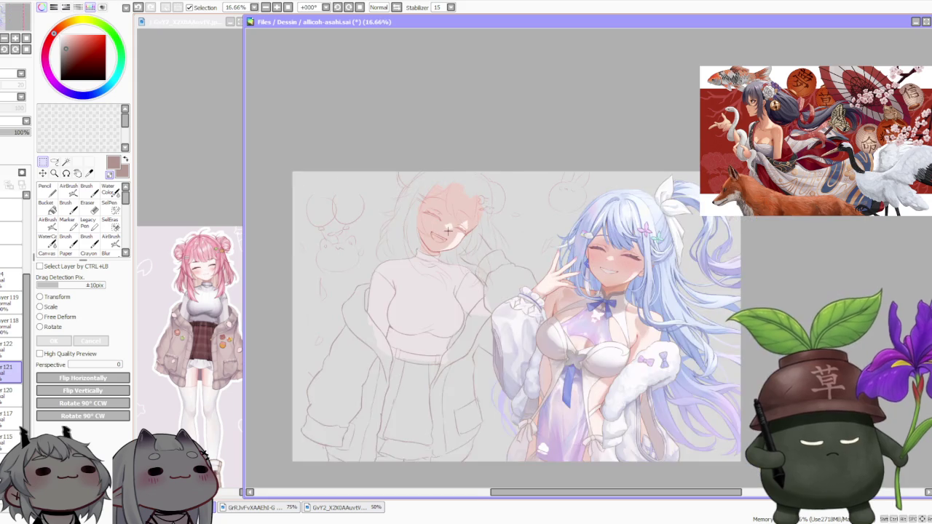
scroll(447, 232, "up", 3)
scroll(447, 231, "down", 1)
scroll(447, 232, "down", 2)
scroll(447, 231, "down", 1)
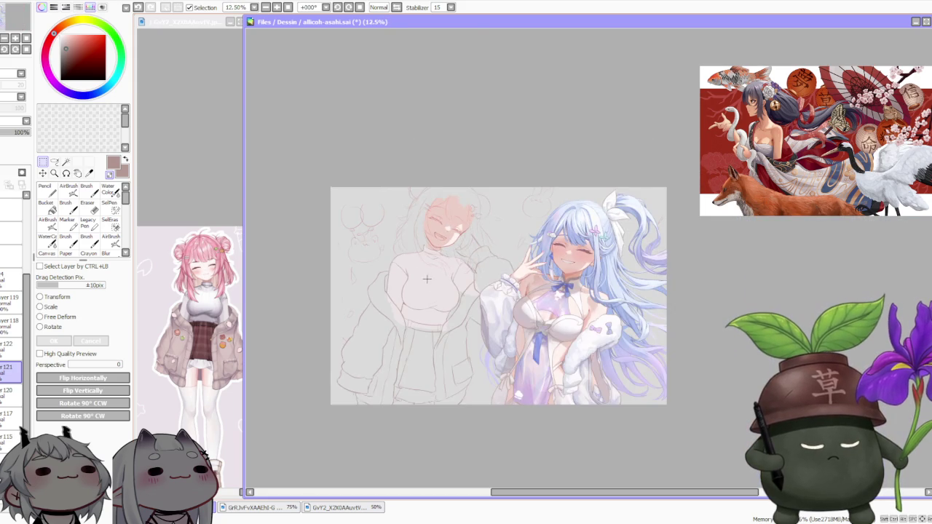
scroll(437, 291, "up", 1)
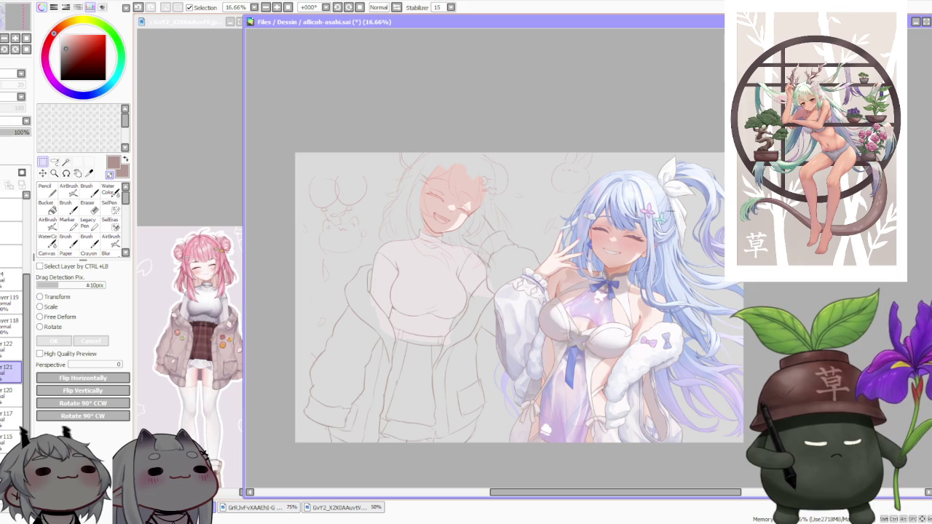
Step: Draw new sketch strokes on the pink-haired girl's jacket with the Brush
scroll(498, 293, "up", 2)
key("b")
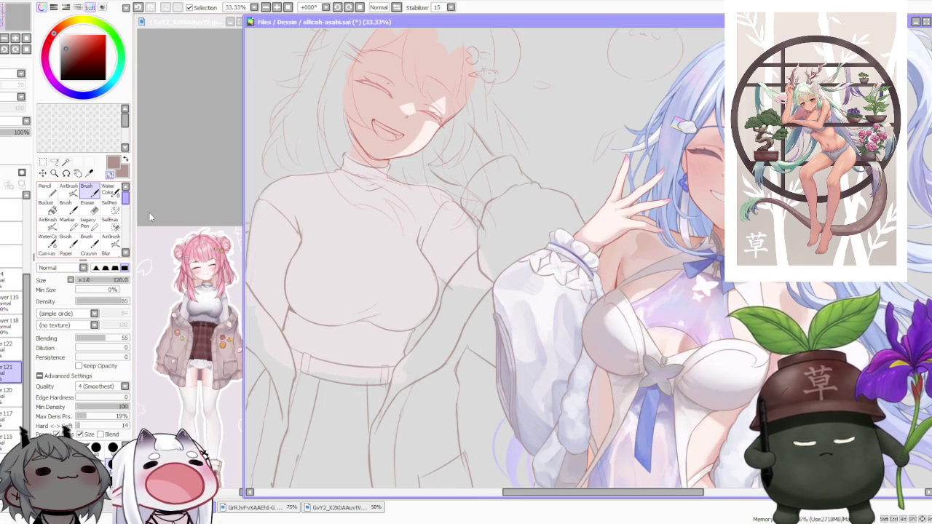
scroll(451, 328, "down", 2)
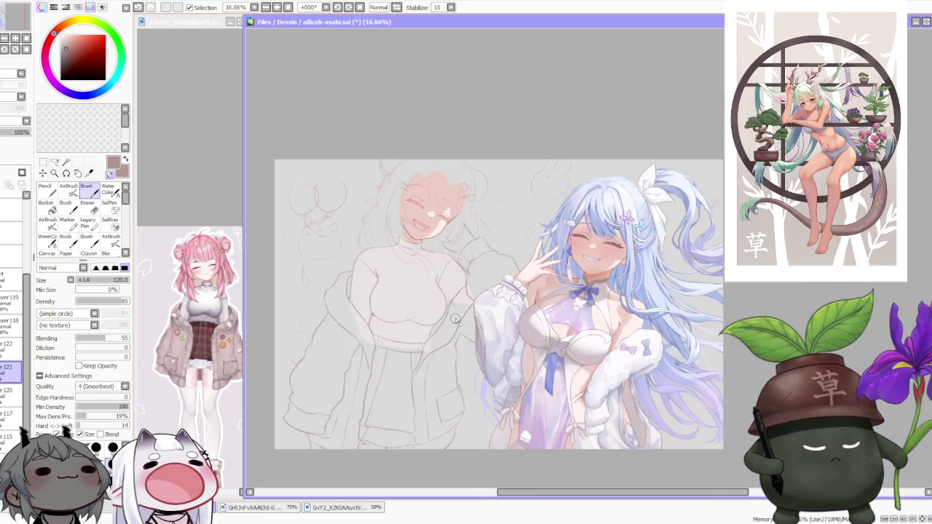
scroll(455, 313, "up", 1)
scroll(452, 317, "up", 1)
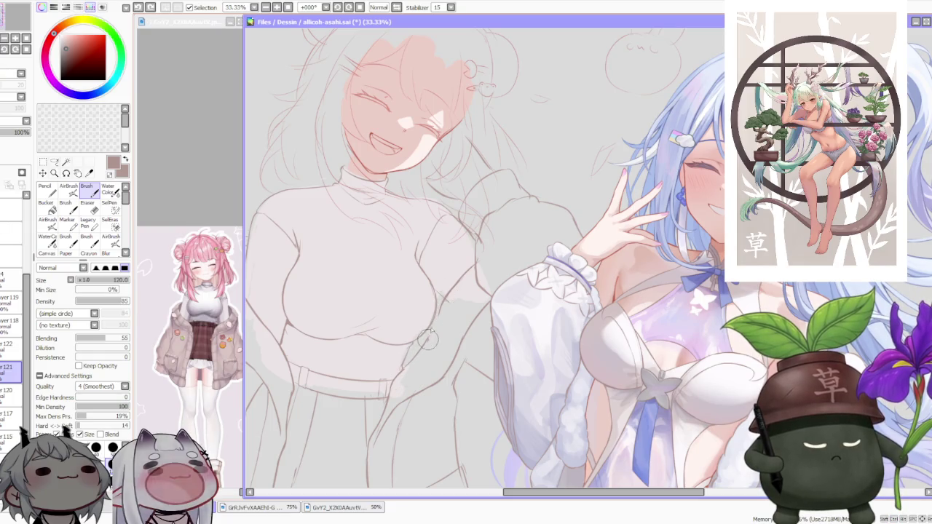
left_click_drag(440, 305, 427, 336)
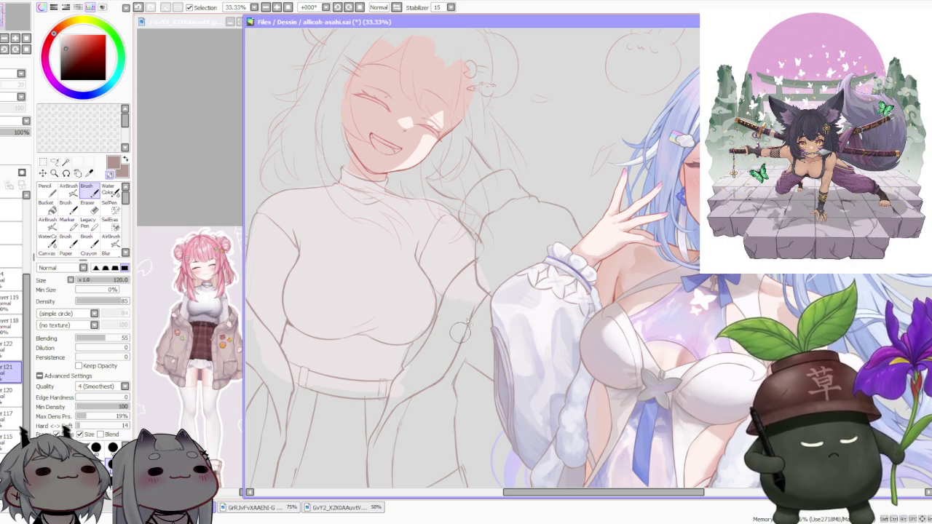
Step: Review the jacket and switch to the Selection tool
scroll(457, 342, "down", 1)
scroll(474, 316, "down", 2)
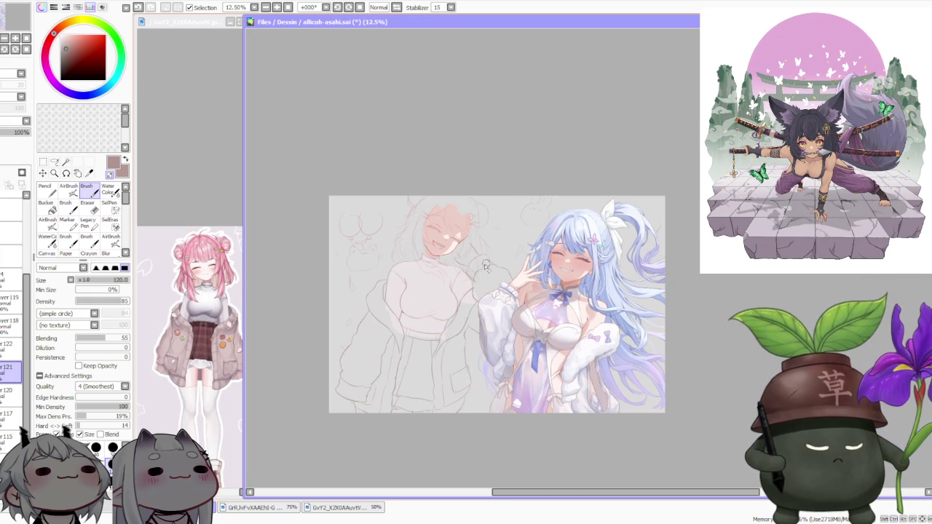
scroll(479, 290, "up", 1)
scroll(470, 306, "up", 1)
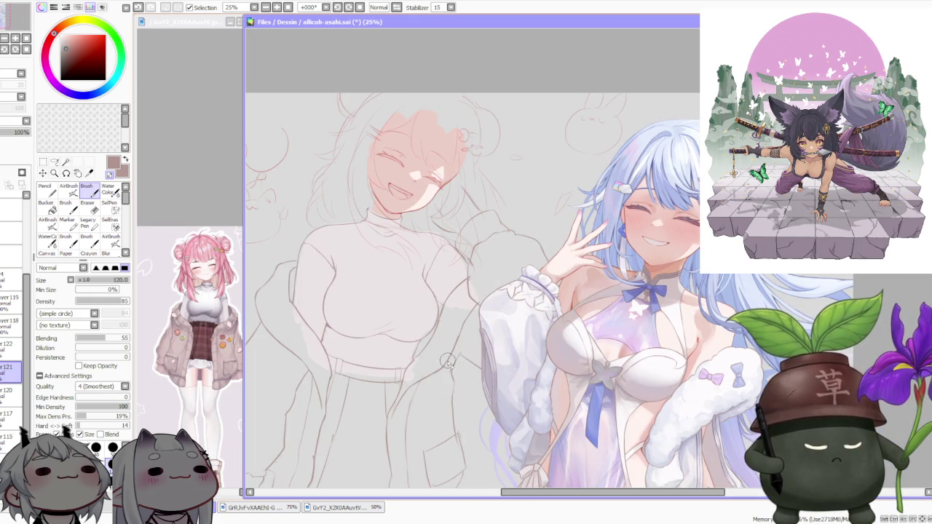
scroll(451, 353, "down", 1)
scroll(415, 412, "up", 1)
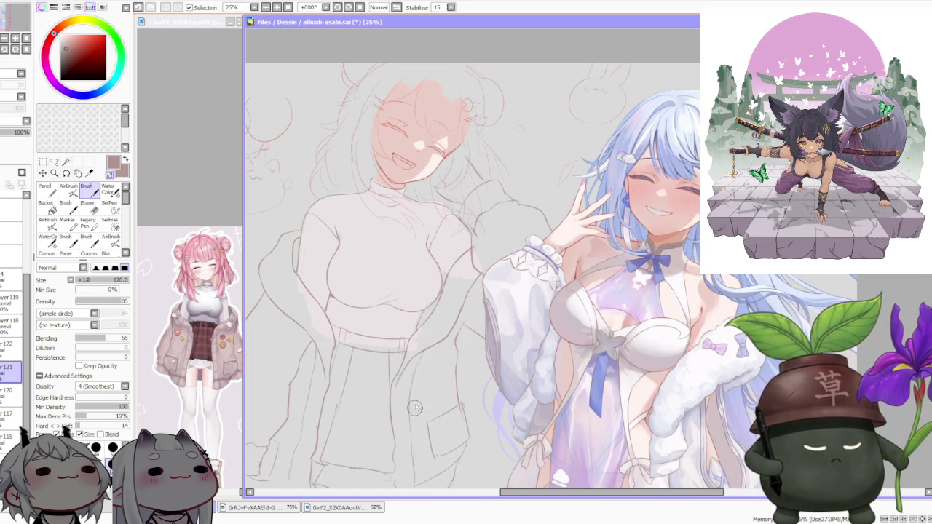
left_click(55, 163)
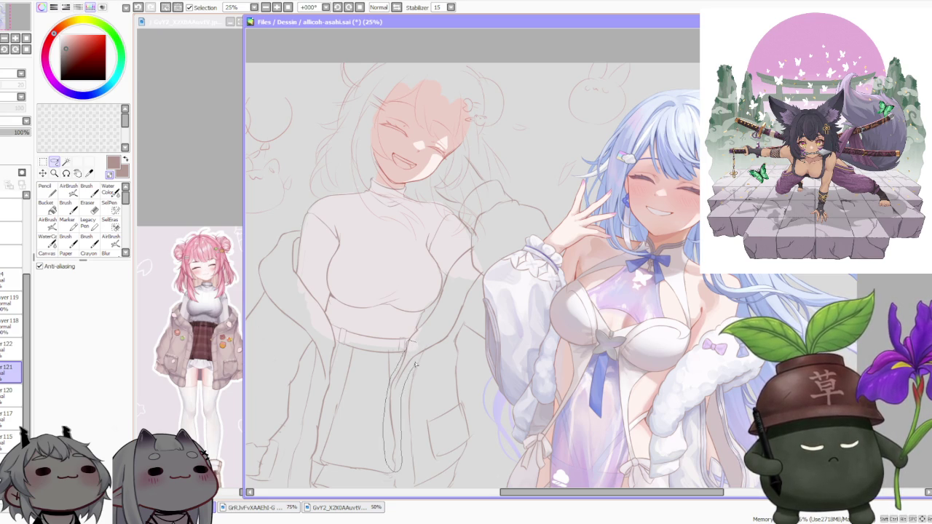
Step: Free-deform the selected pocket line by nudging its left edge, then return to the Brush
key("ctrl+t")
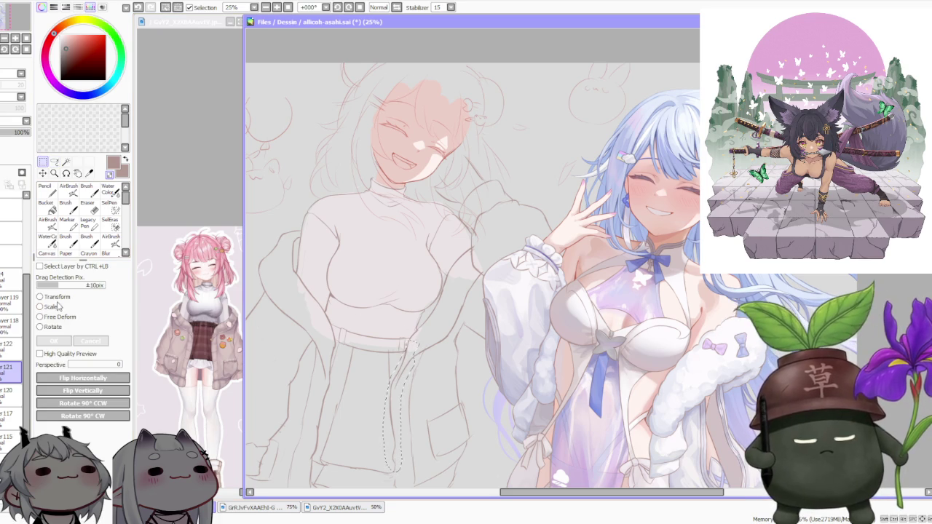
left_click_drag(389, 410, 392, 402)
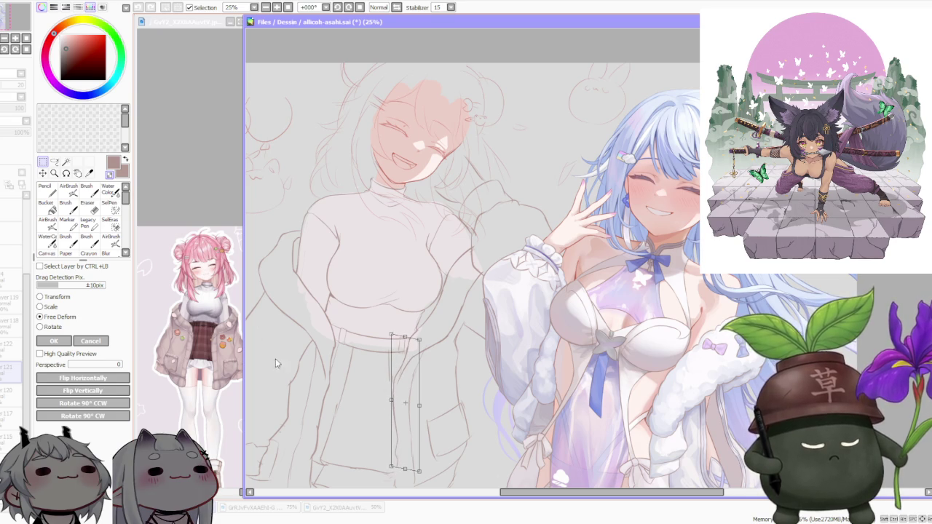
left_click(58, 343)
scroll(474, 293, "down", 1)
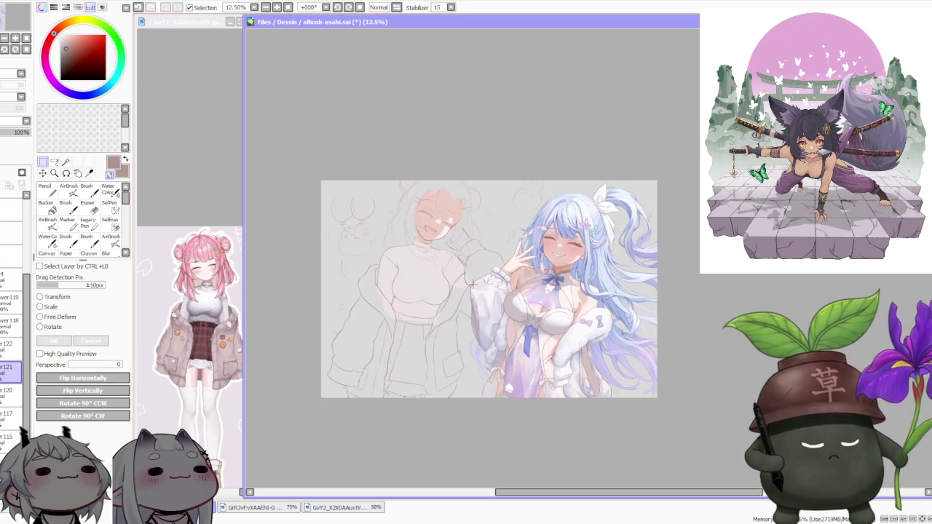
scroll(496, 257, "up", 2)
scroll(496, 257, "up", 1)
key("b")
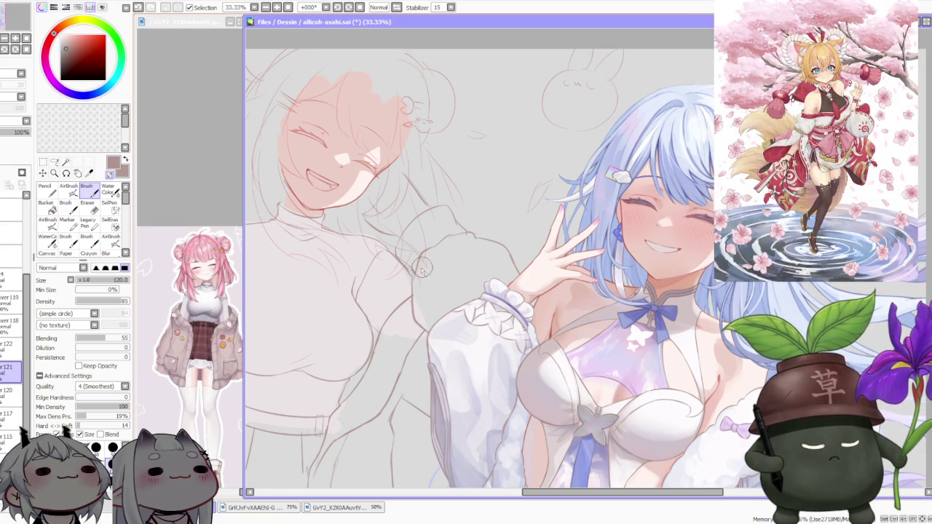
Step: Zoom out and back in to review the pink-haired girl's sketch
scroll(414, 293, "down", 1)
scroll(414, 299, "down", 1)
scroll(417, 320, "up", 1)
scroll(402, 313, "up", 1)
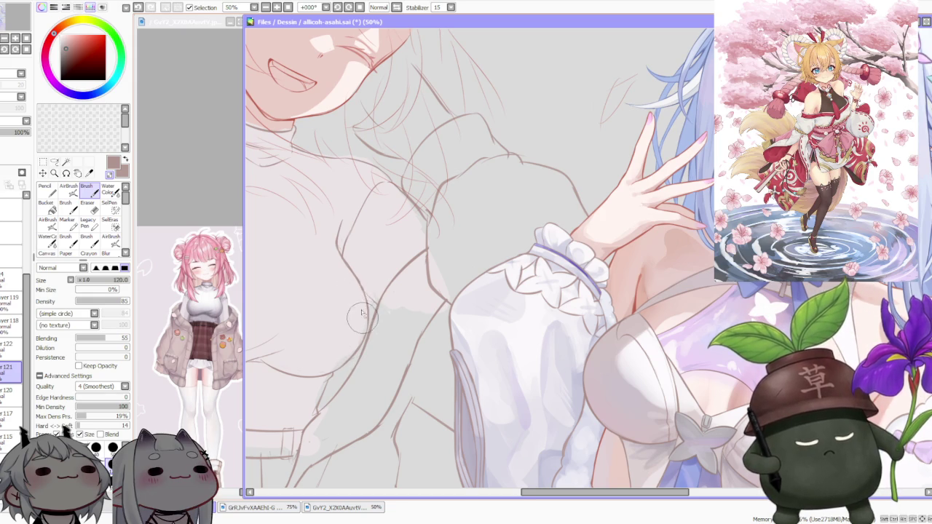
scroll(361, 290, "down", 1)
scroll(364, 284, "down", 1)
scroll(370, 283, "up", 1)
scroll(370, 283, "up", 2)
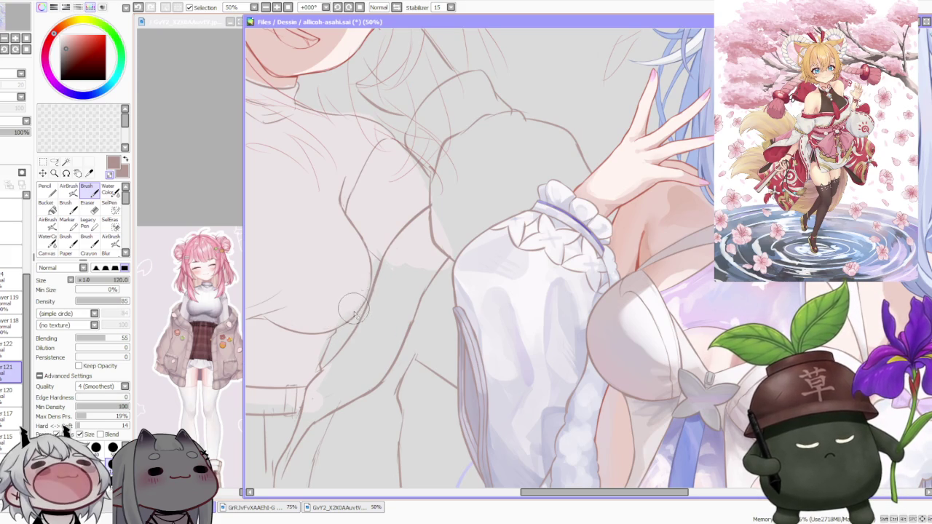
scroll(401, 286, "down", 2)
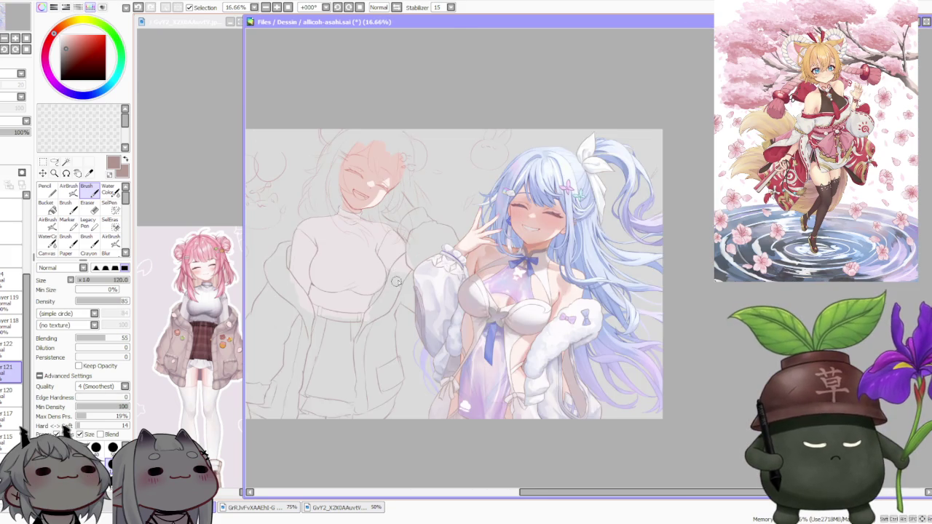
scroll(396, 283, "down", 1)
scroll(399, 283, "up", 2)
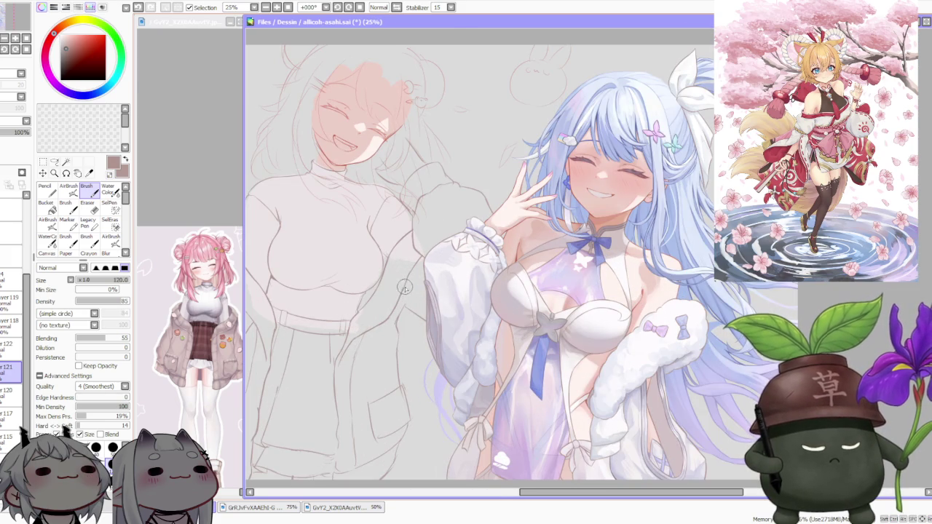
scroll(414, 250, "up", 2)
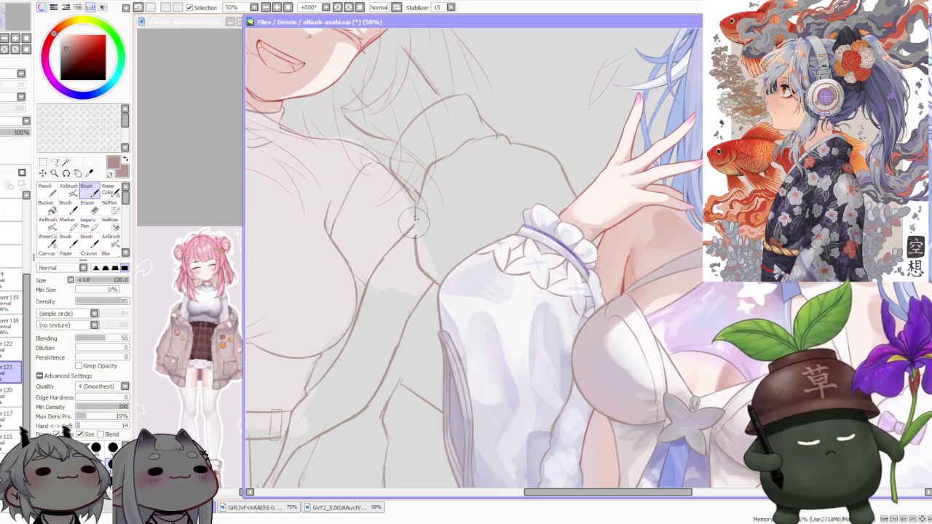
Step: Activate the Lasso selection tool
scroll(435, 239, "down", 3)
scroll(434, 233, "down", 1)
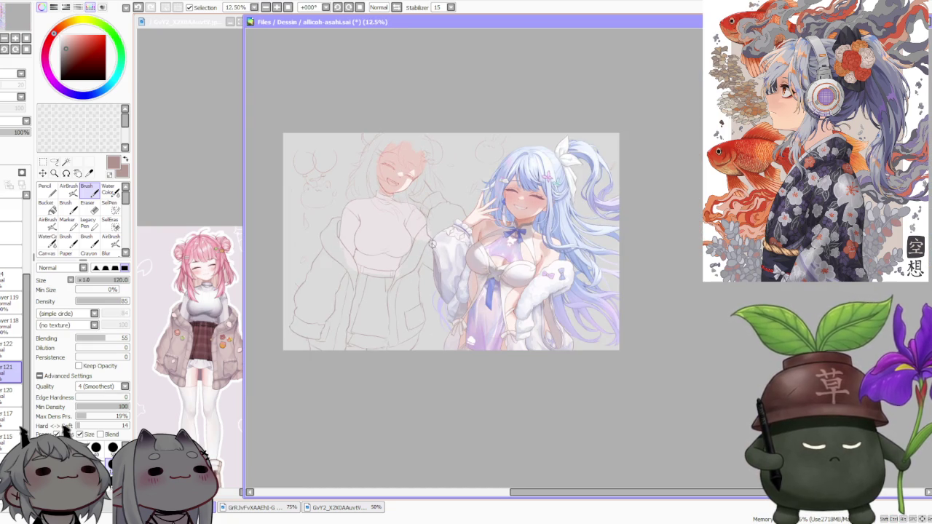
scroll(429, 247, "up", 2)
scroll(428, 249, "down", 1)
scroll(426, 248, "down", 1)
scroll(426, 248, "up", 1)
scroll(431, 239, "up", 2)
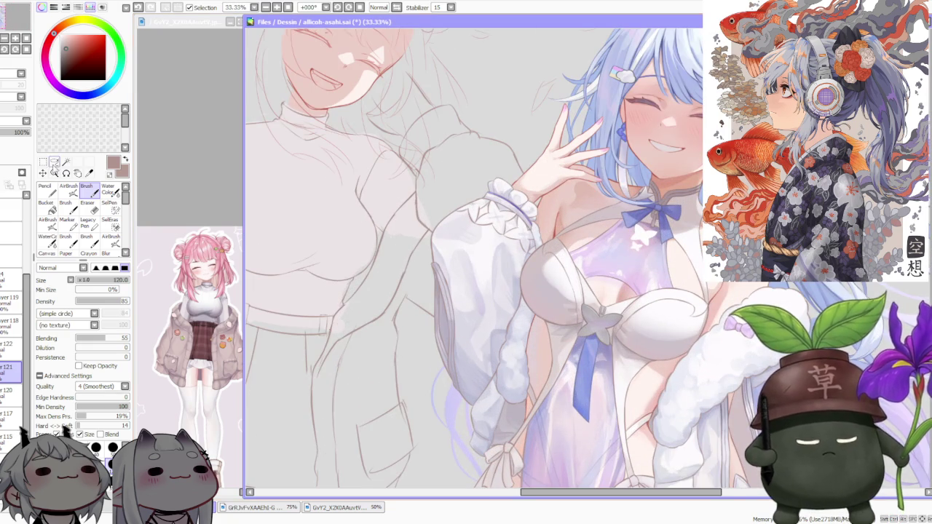
left_click(54, 163)
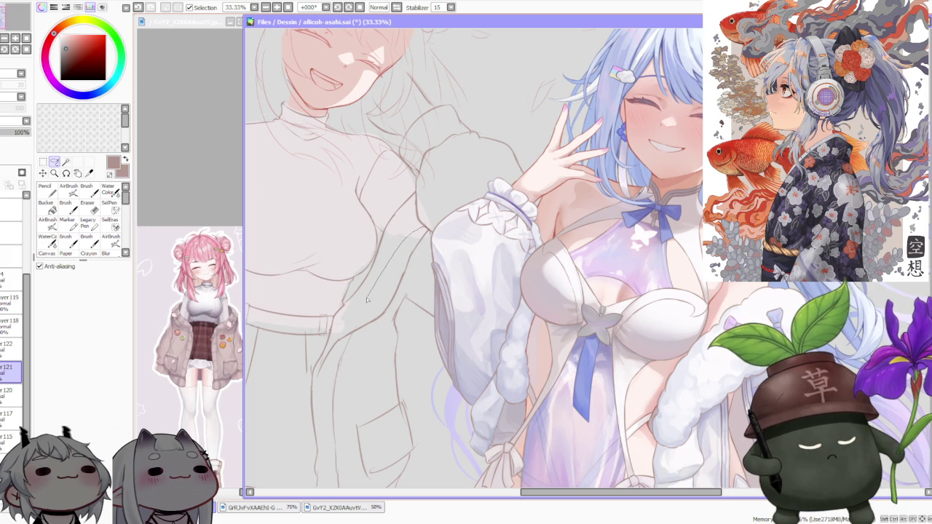
Step: Lasso the right-side waist and jacket lines, free-deform them slightly wider, then reselect the Brush
left_click_drag(321, 382, 340, 355)
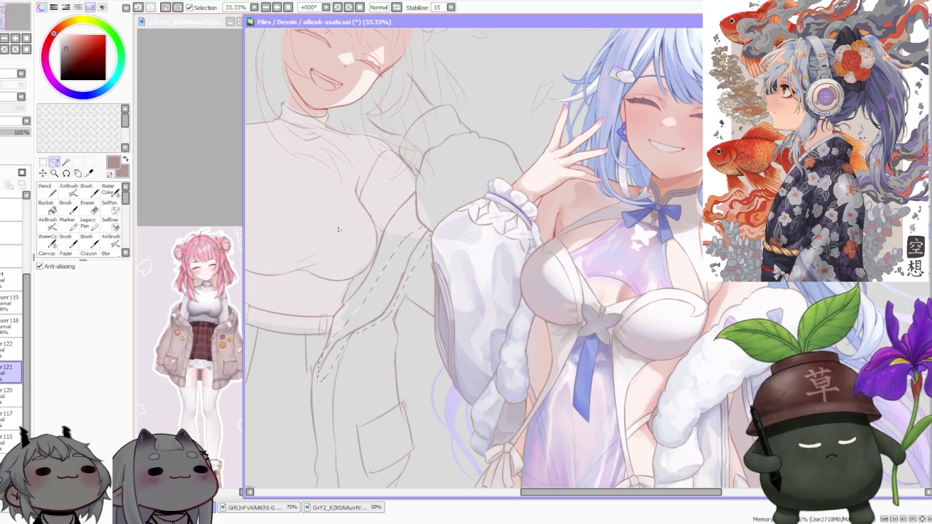
key("ctrl+t")
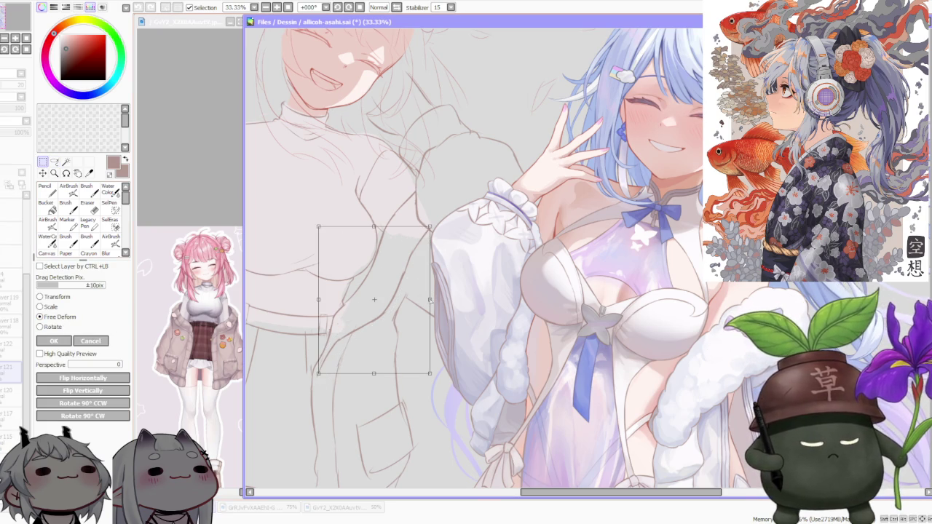
scroll(430, 292, "down", 2)
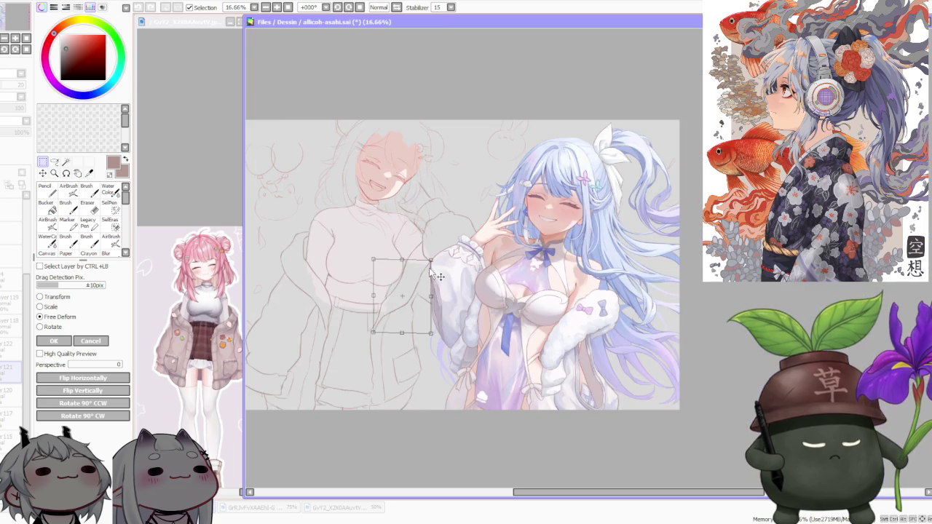
scroll(433, 326, "up", 1)
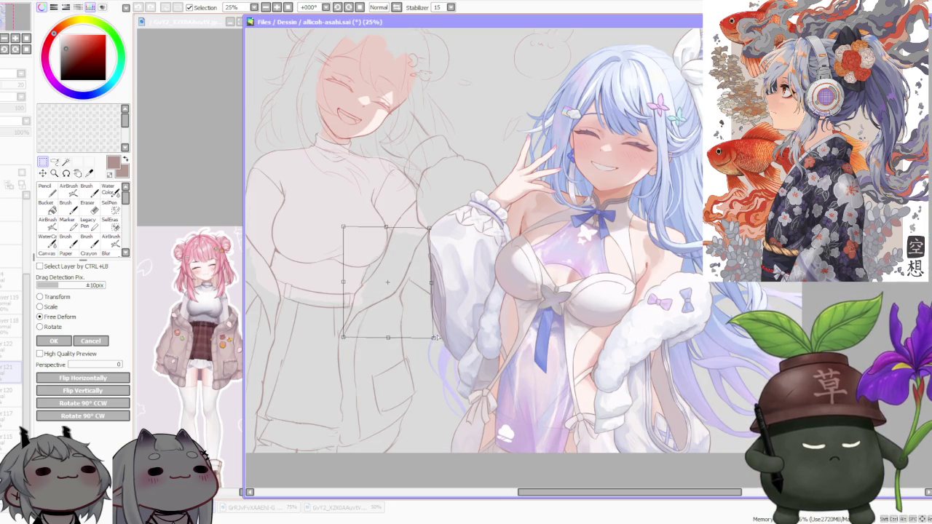
left_click_drag(435, 339, 434, 336)
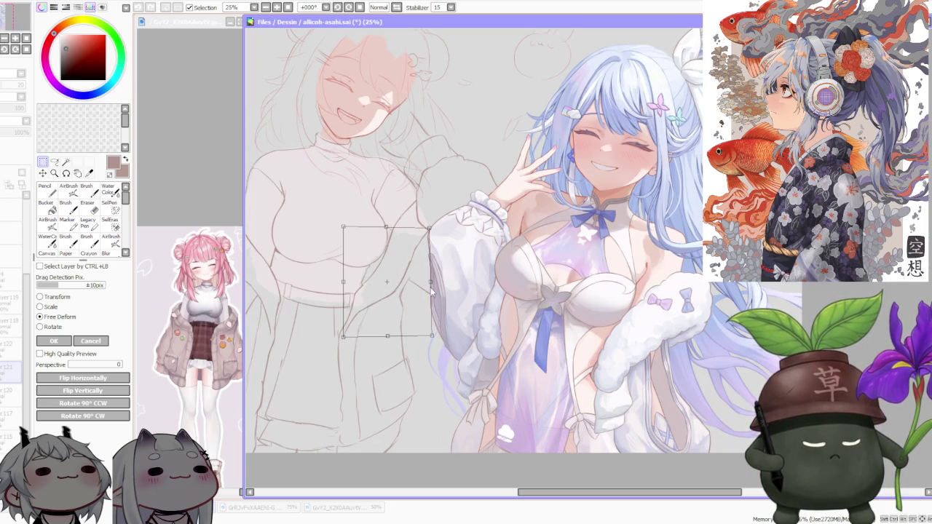
left_click_drag(431, 286, 433, 286)
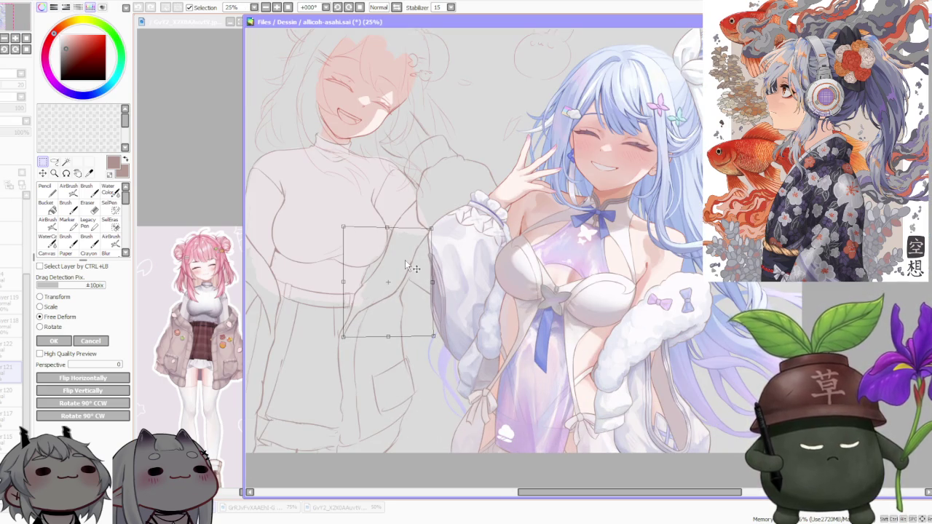
left_click(64, 341)
left_click(89, 191)
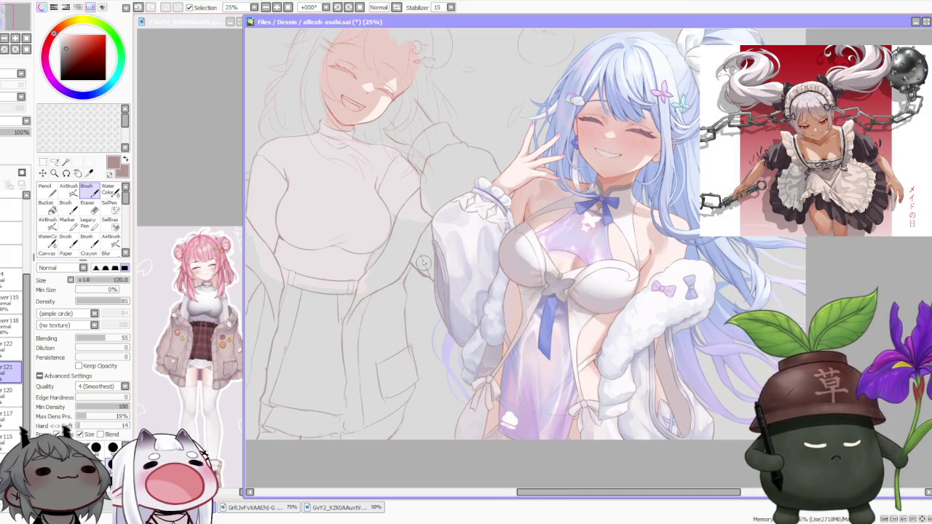
scroll(406, 258, "up", 1)
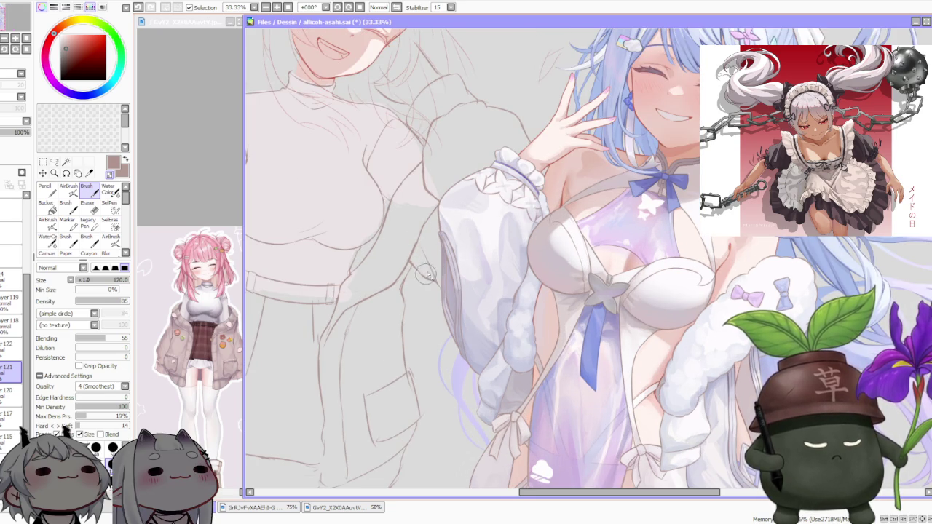
Step: Zoom in and out around the sketch to inspect the pink-haired girl's jacket
scroll(430, 282, "down", 1)
scroll(437, 131, "down", 1)
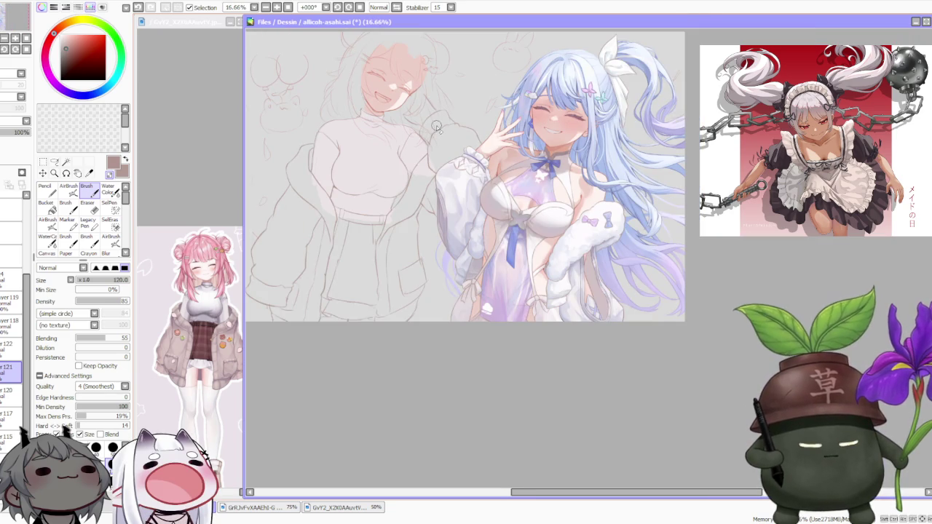
scroll(437, 127, "down", 1)
scroll(446, 218, "up", 2)
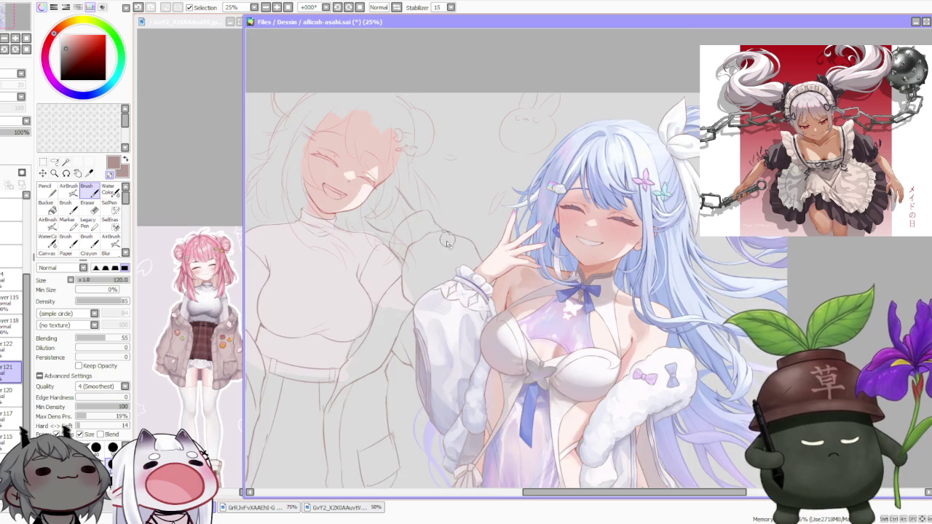
scroll(441, 246, "down", 1)
scroll(442, 246, "down", 1)
scroll(347, 366, "up", 3)
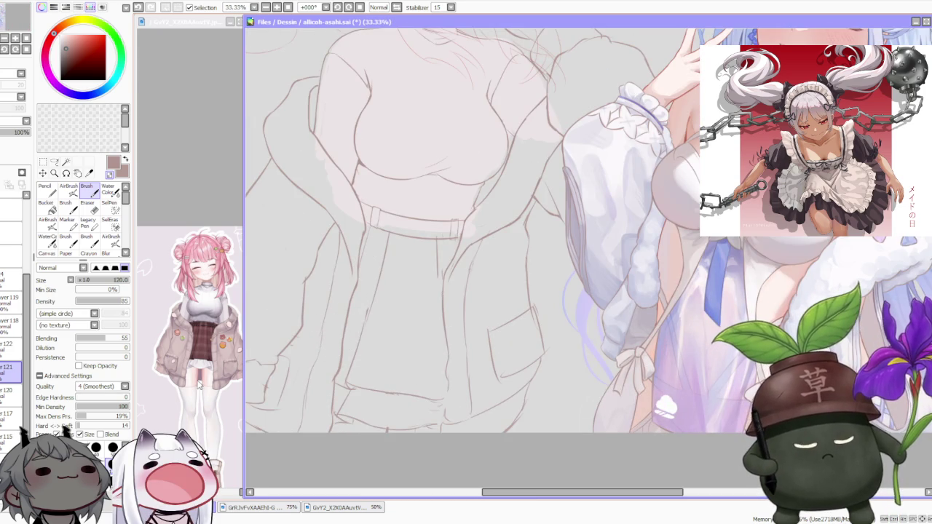
scroll(211, 343, "up", 4)
scroll(314, 342, "down", 2)
scroll(315, 357, "down", 1)
scroll(314, 358, "up", 1)
scroll(311, 372, "up", 1)
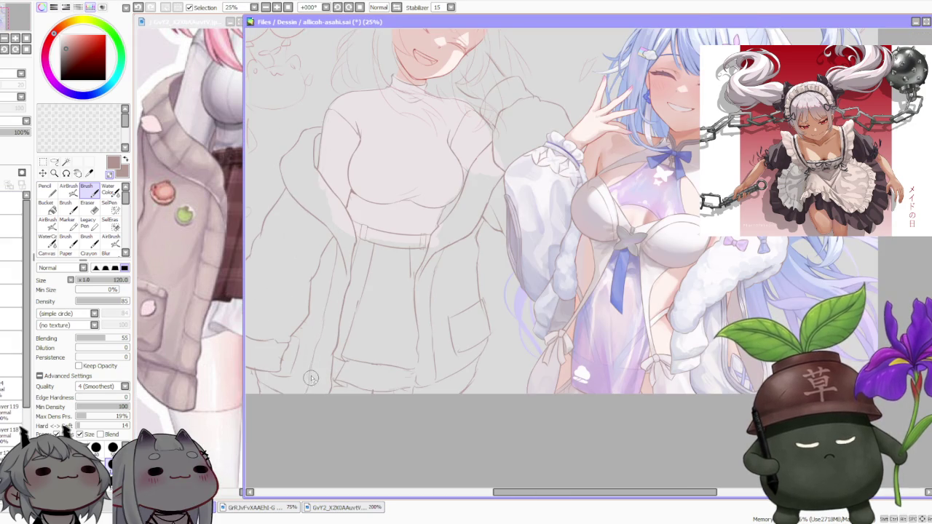
scroll(289, 366, "down", 2)
scroll(297, 357, "up", 2)
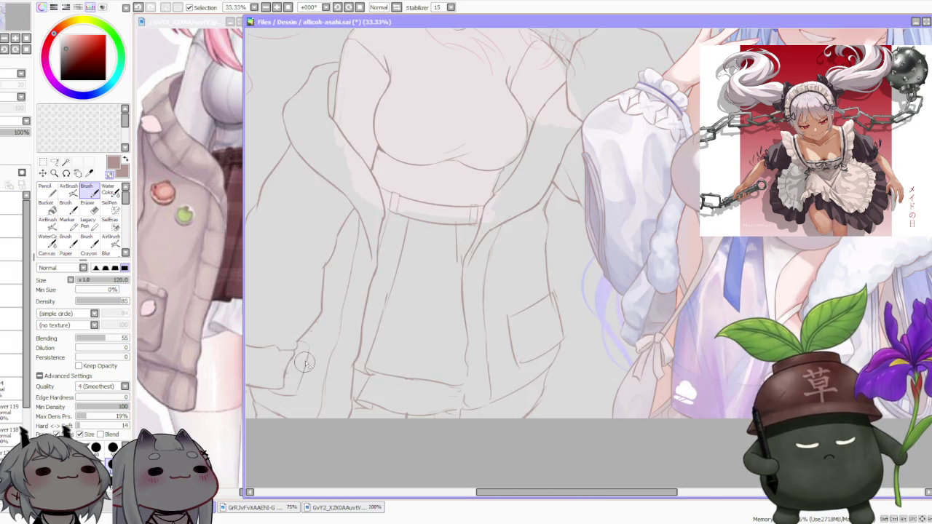
scroll(303, 364, "up", 2)
scroll(292, 371, "up", 1)
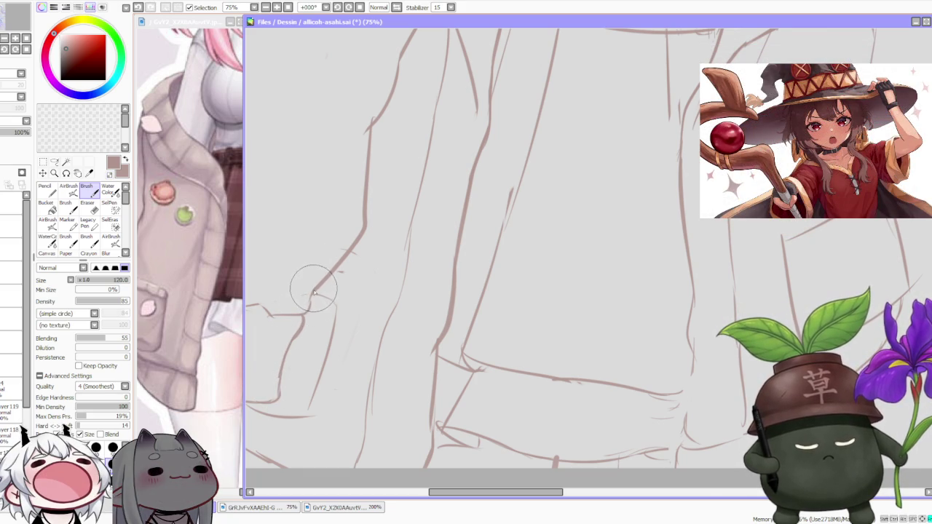
Step: Bring up the GvY2 reference zoomed to 150% on the jacket, then refocus allicob-asahi.sai
key("ctrl+Tab")
scroll(219, 348, "up", 2)
scroll(219, 348, "up", 1)
scroll(233, 371, "up", 1)
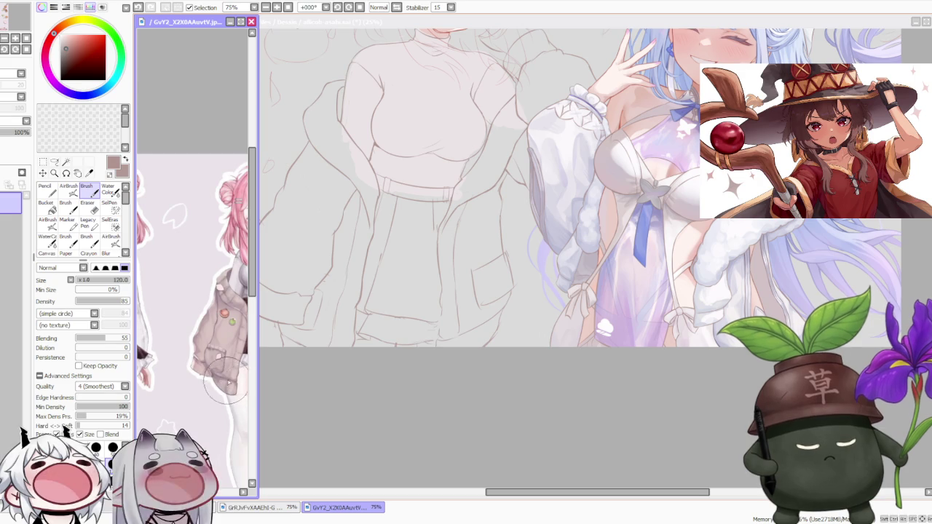
scroll(222, 375, "down", 2)
scroll(222, 375, "up", 2)
scroll(222, 376, "up", 1)
left_click(306, 412)
scroll(315, 286, "up", 2)
Step: Undo the faint jacket stroke and retry the sleeve cuff line, undoing it again
key("ctrl+z")
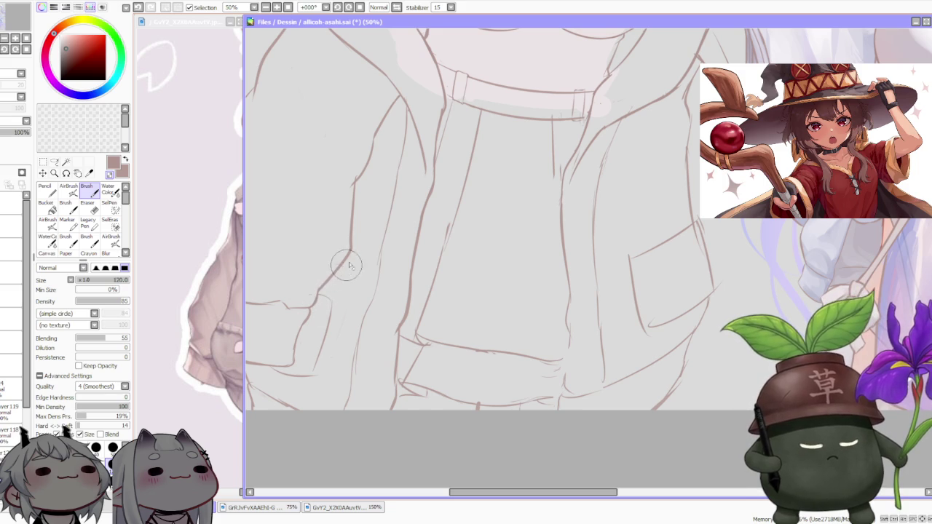
scroll(332, 274, "down", 2)
scroll(343, 270, "up", 2)
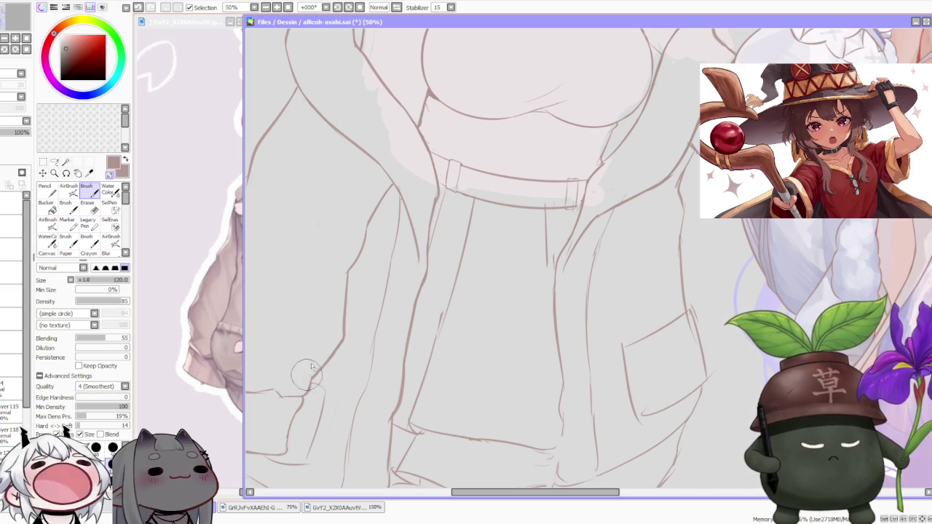
scroll(304, 384, "down", 3)
scroll(333, 322, "up", 2)
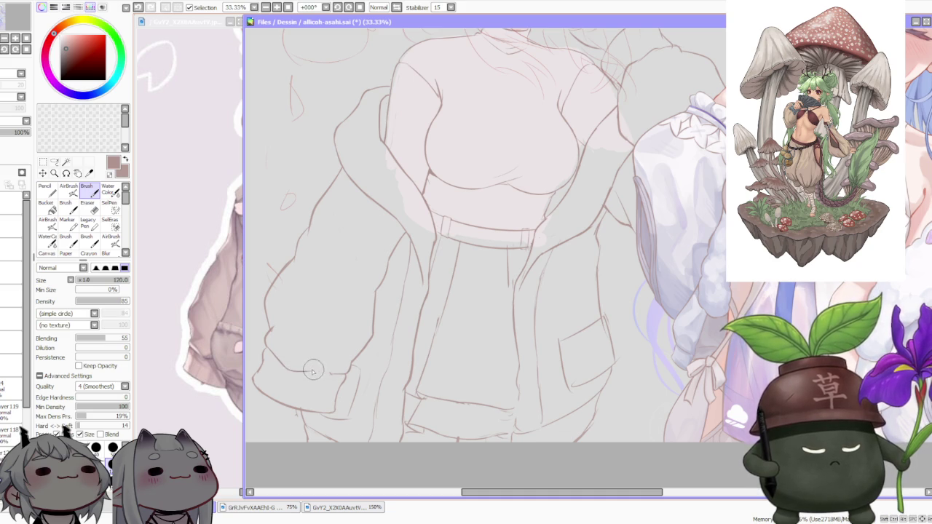
key("ctrl+z")
key("ctrl+z")
left_click_drag(321, 372, 348, 371)
key("ctrl+z")
key("ctrl+z")
key("ctrl+z")
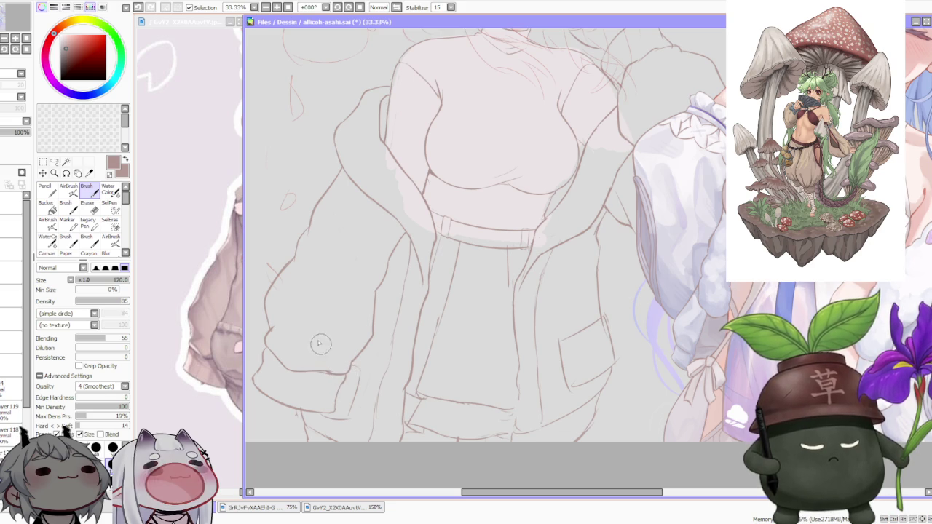
Step: Draw the lower edge line of the jacket sleeve with the Brush
scroll(277, 336, "down", 1)
scroll(265, 348, "up", 2)
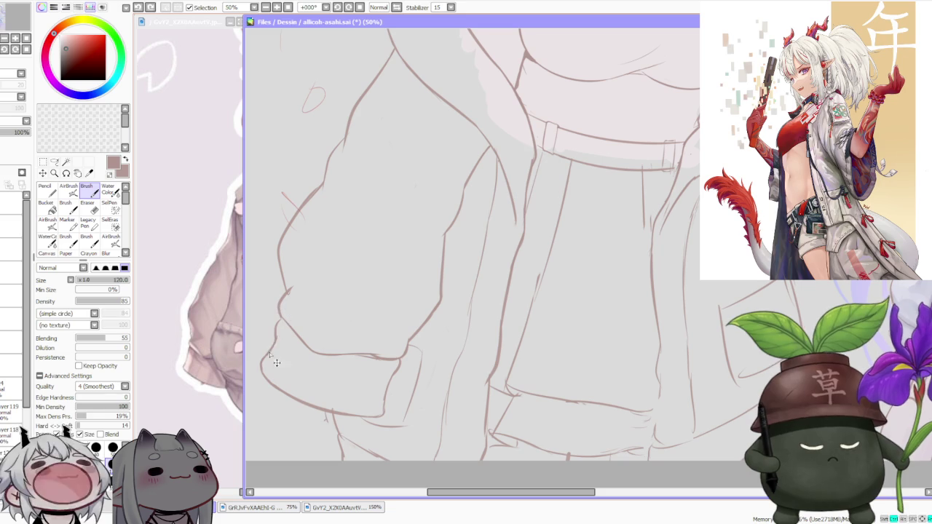
scroll(276, 334, "down", 2)
scroll(306, 306, "up", 2)
scroll(340, 316, "up", 1)
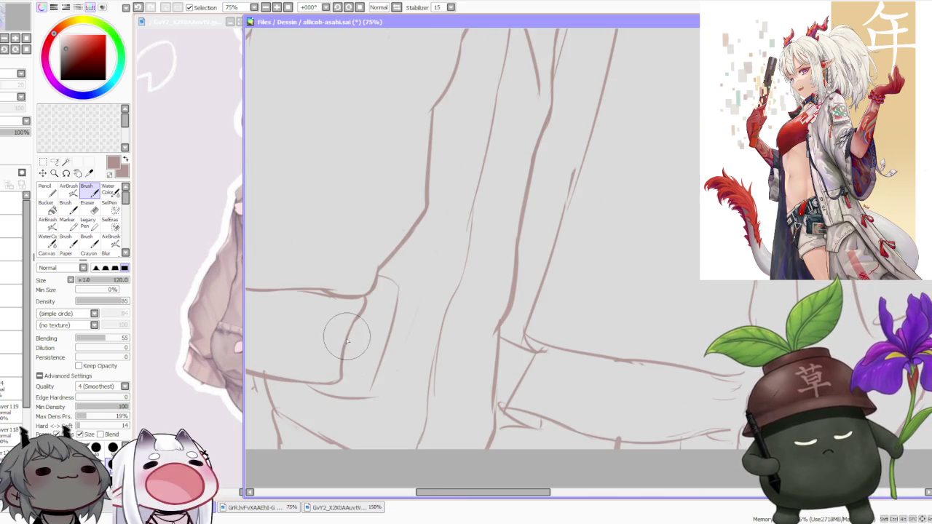
scroll(337, 342, "down", 2)
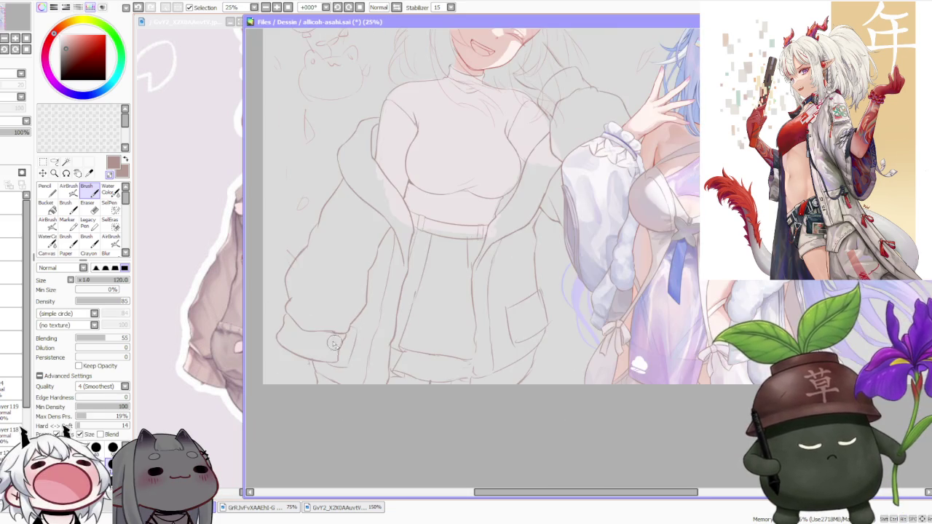
scroll(310, 371, "up", 1)
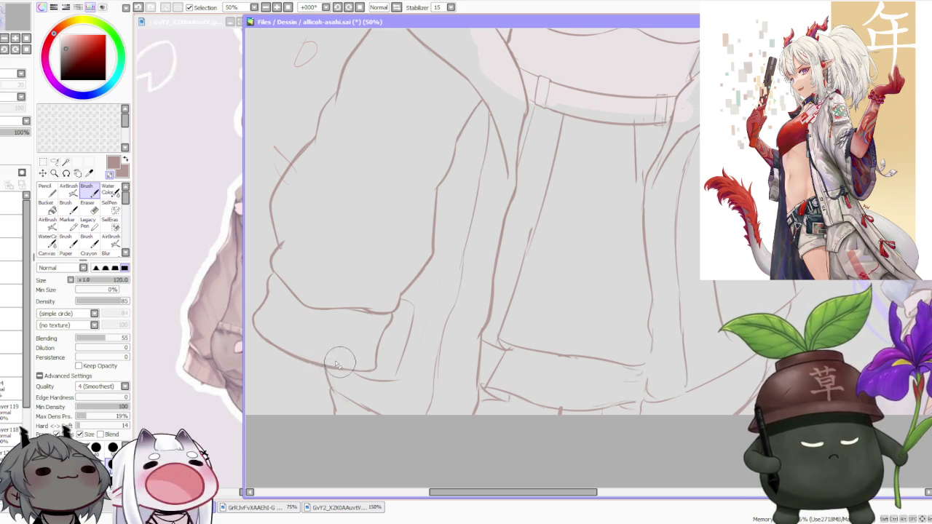
left_click_drag(351, 376, 382, 364)
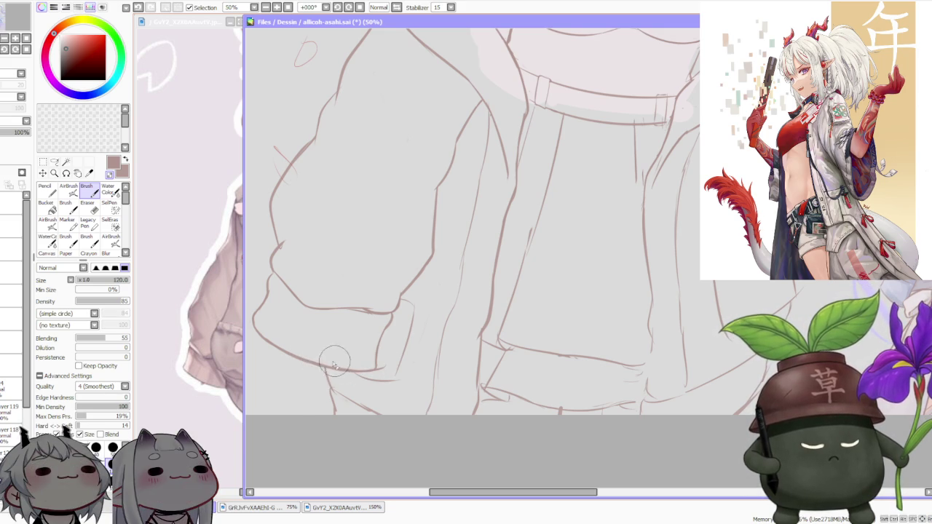
Step: Zoom out to 12.5% to view the whole duo illustration
scroll(335, 358, "down", 2)
scroll(339, 357, "up", 3)
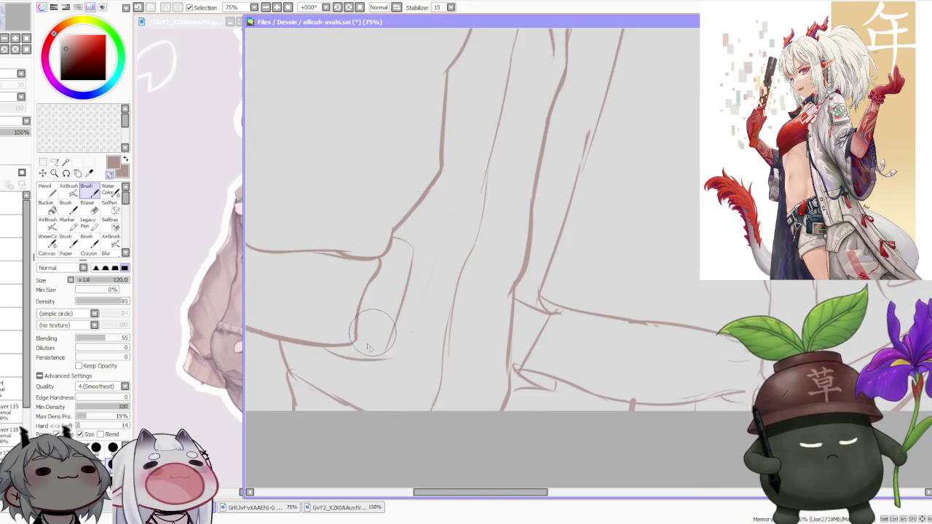
scroll(356, 346, "down", 2)
scroll(386, 284, "down", 2)
scroll(423, 219, "down", 1)
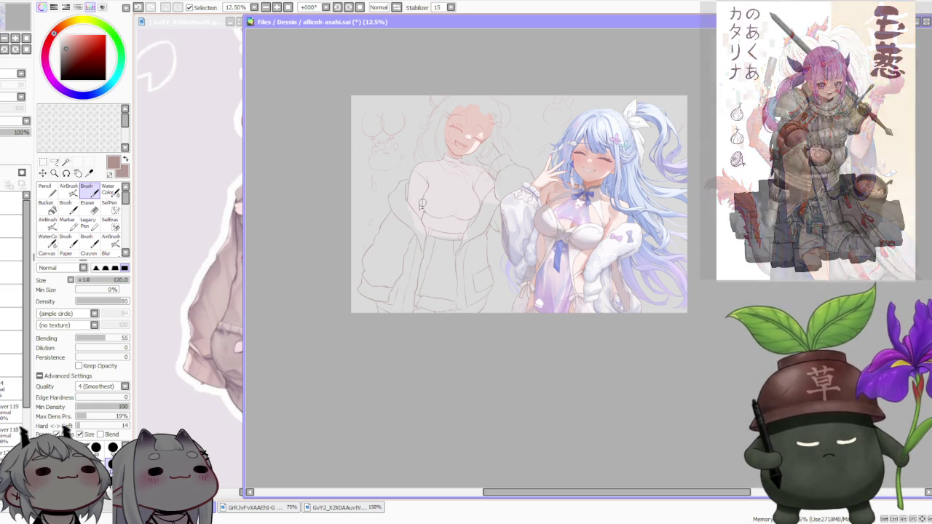
scroll(364, 275, "up", 3)
Step: Zoom in on the jacket sleeve and redraw a cleaner cuff line
scroll(378, 280, "up", 1)
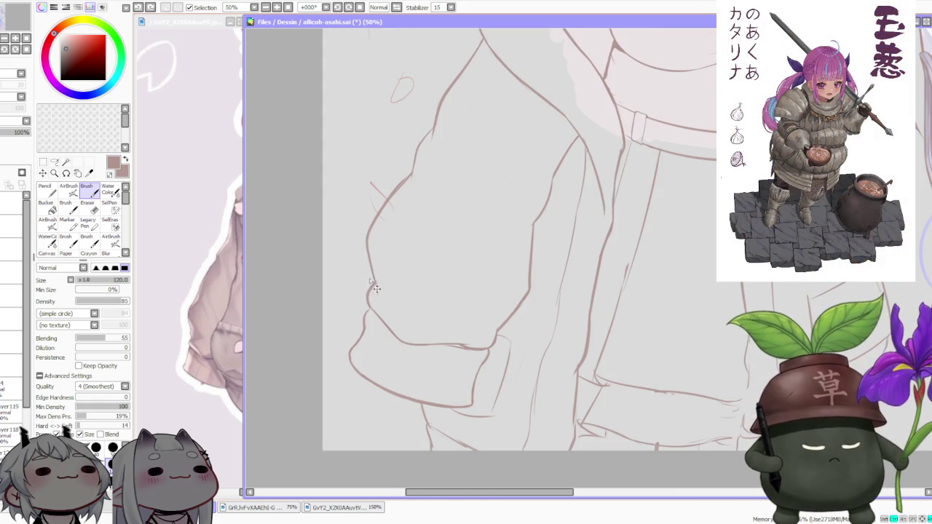
scroll(373, 276, "down", 2)
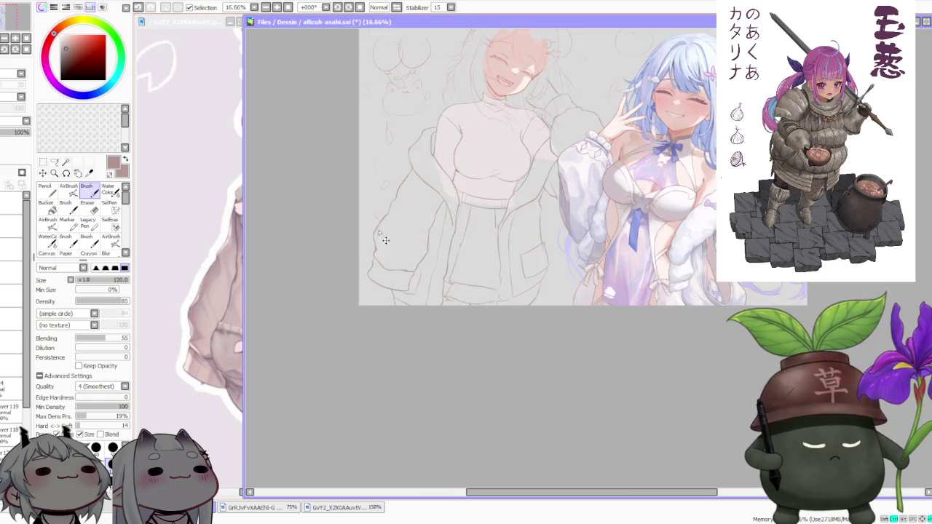
scroll(378, 284, "up", 2)
scroll(394, 305, "up", 1)
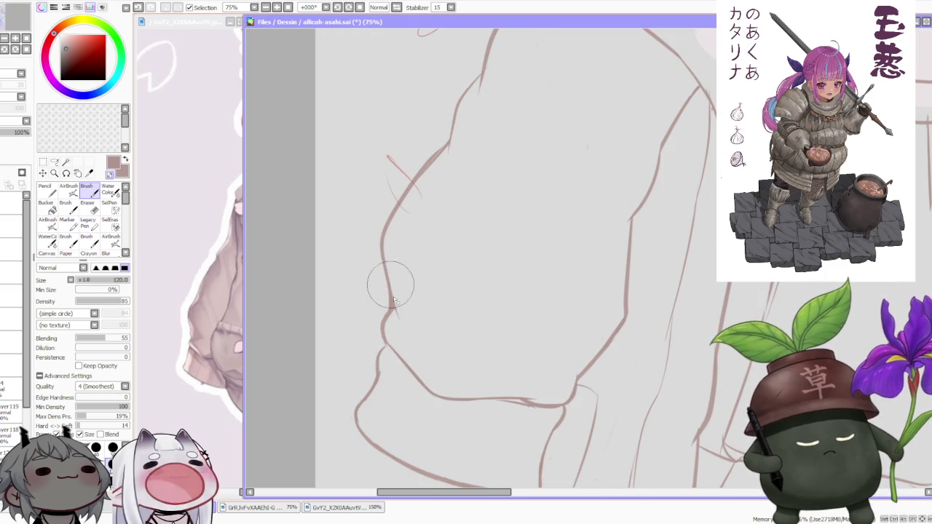
scroll(397, 225, "down", 2)
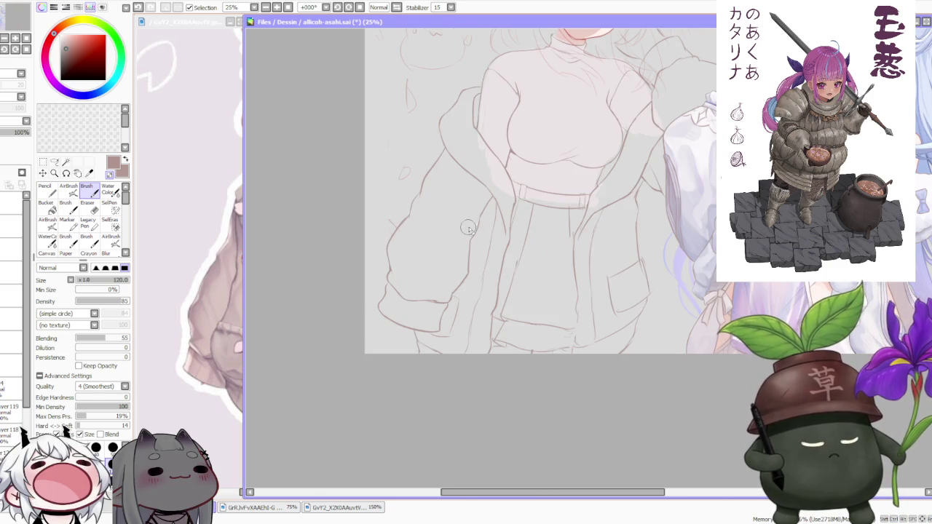
scroll(466, 230, "up", 1)
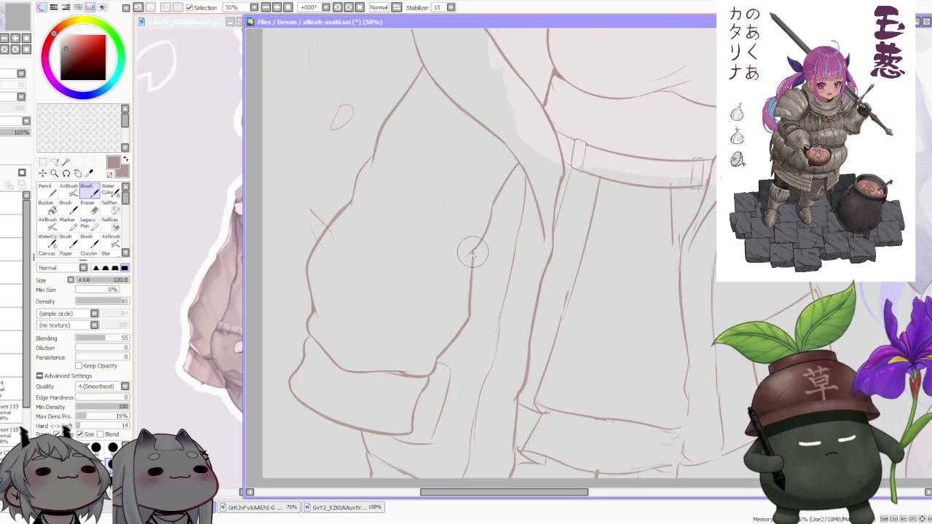
scroll(473, 252, "up", 1)
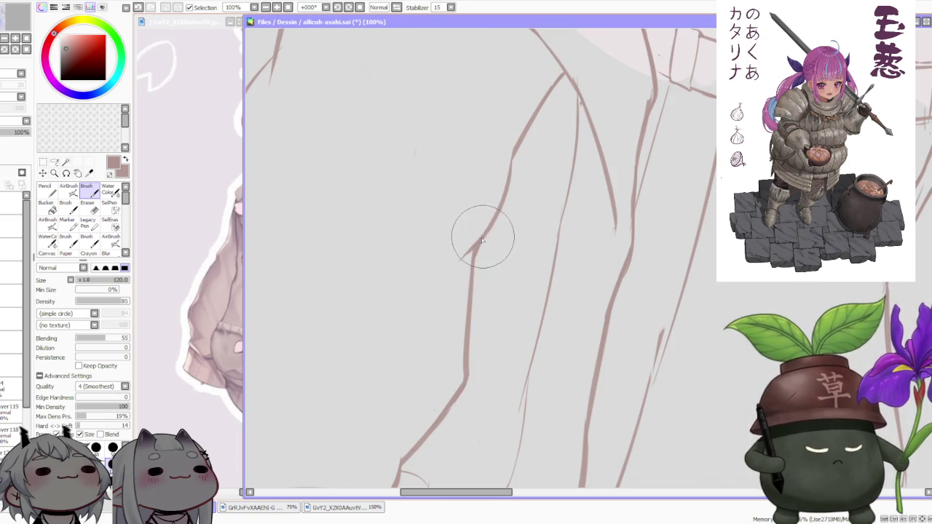
scroll(485, 239, "down", 2)
scroll(488, 219, "down", 1)
scroll(498, 180, "up", 2)
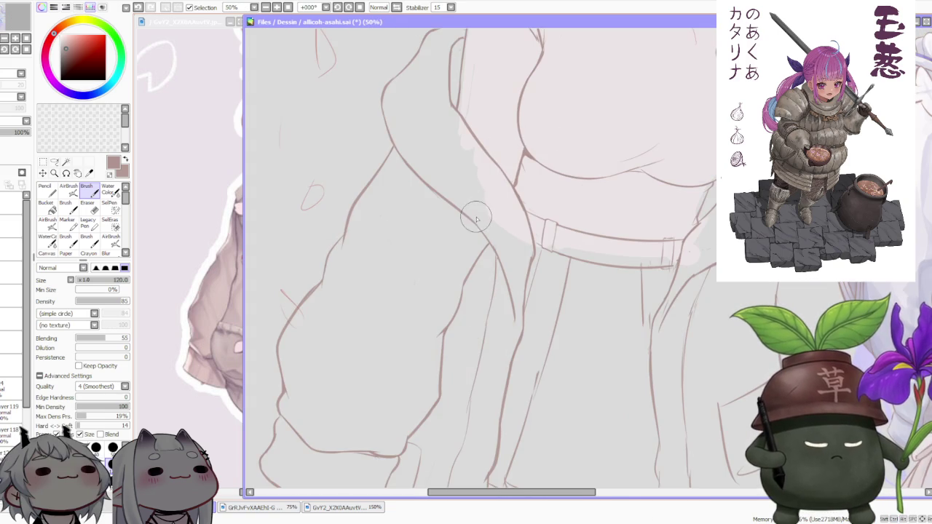
scroll(477, 219, "up", 1)
scroll(364, 248, "up", 1)
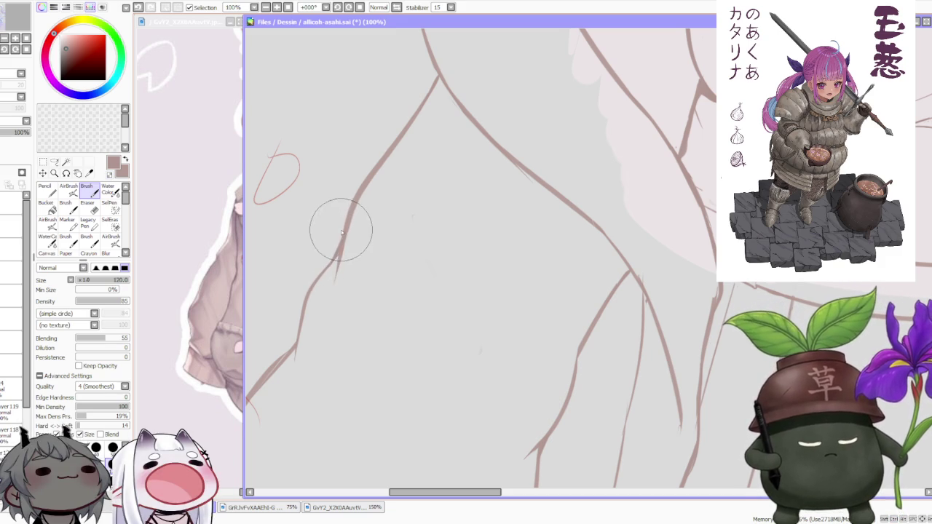
scroll(349, 248, "down", 1)
scroll(372, 277, "down", 1)
scroll(393, 302, "down", 1)
scroll(393, 302, "up", 1)
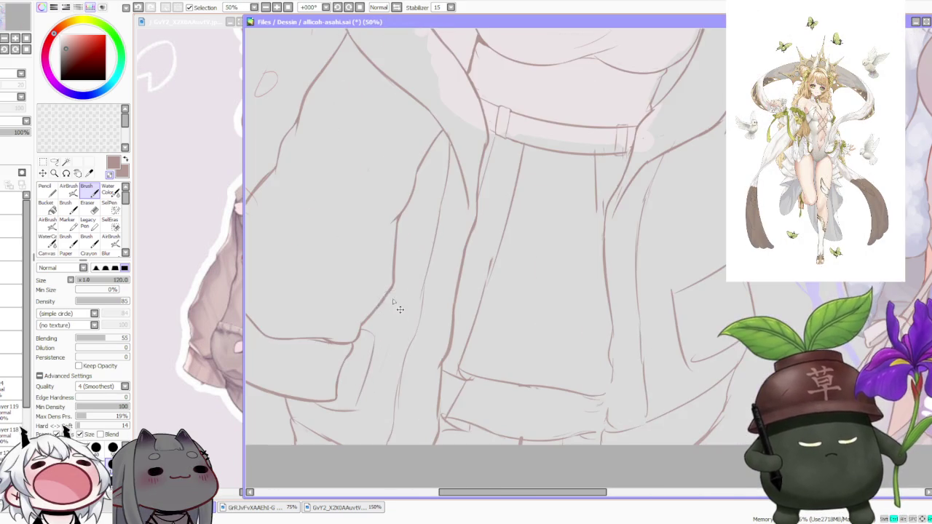
scroll(355, 318, "up", 1)
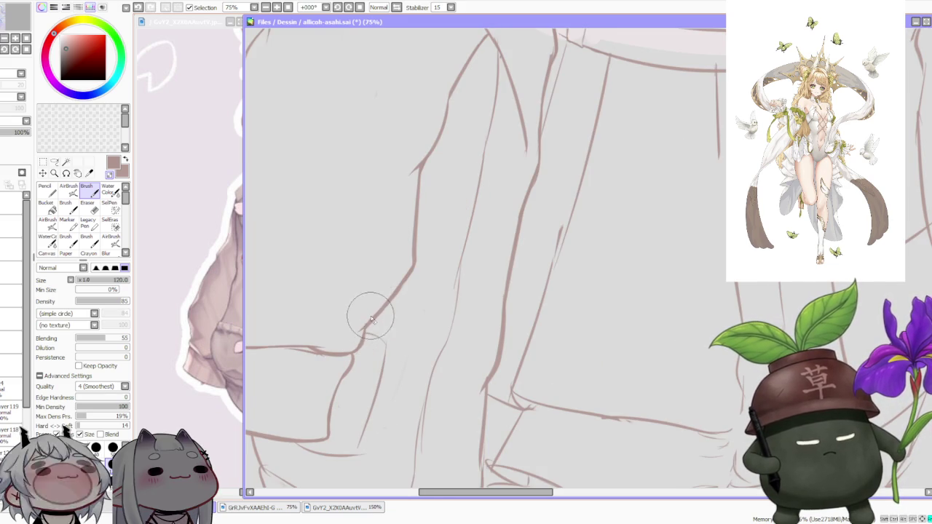
scroll(350, 309, "down", 2)
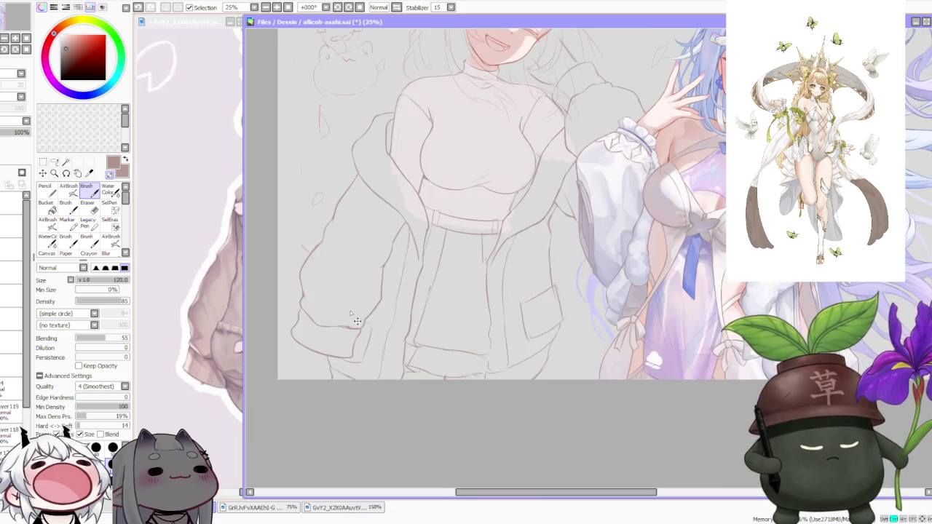
scroll(298, 287, "up", 2)
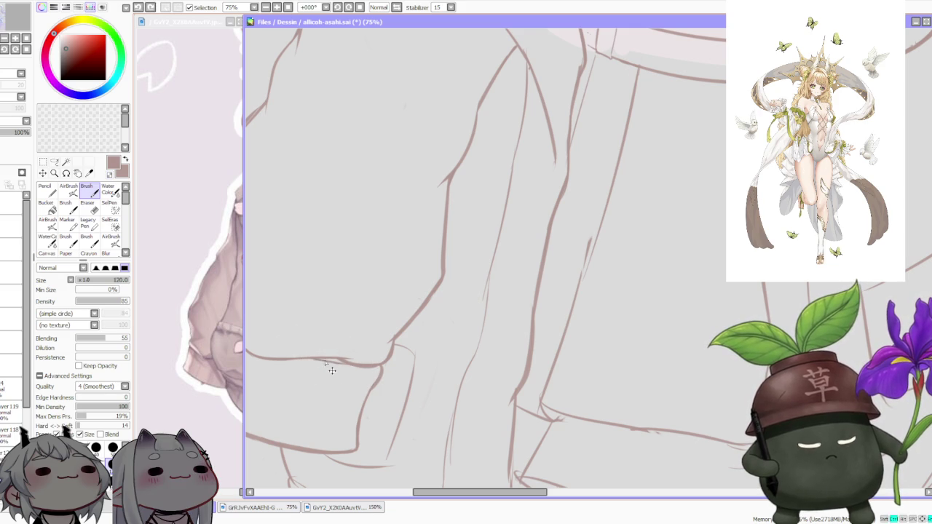
scroll(335, 350, "down", 3)
scroll(355, 261, "down", 2)
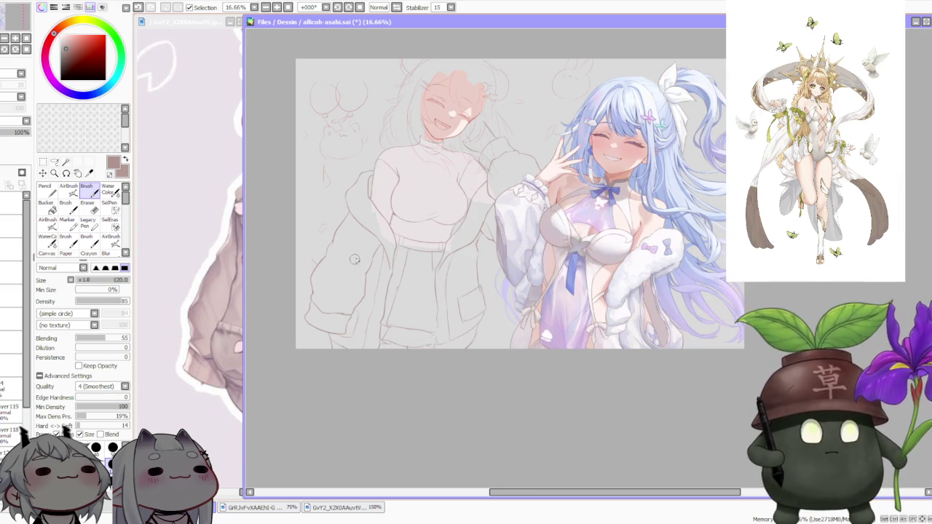
scroll(380, 278, "up", 2)
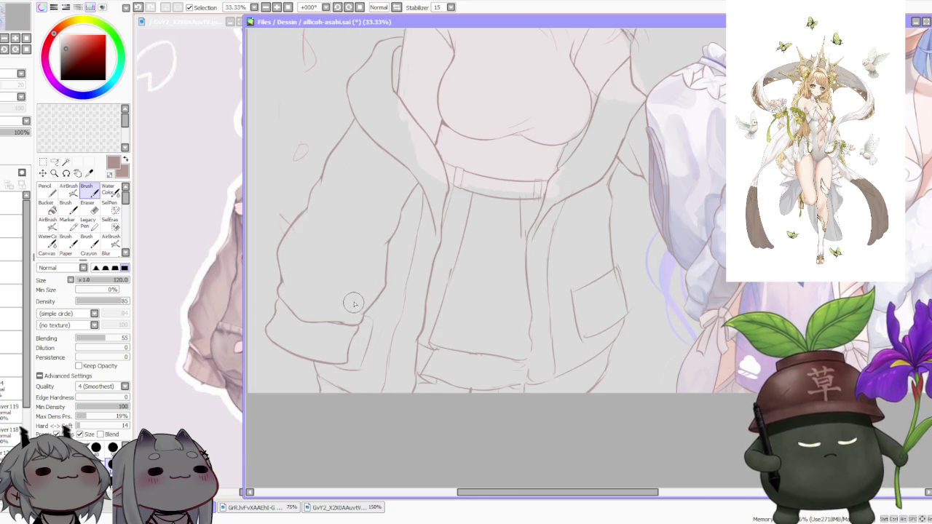
scroll(340, 270, "up", 1)
scroll(292, 302, "up", 2)
scroll(292, 299, "up", 1)
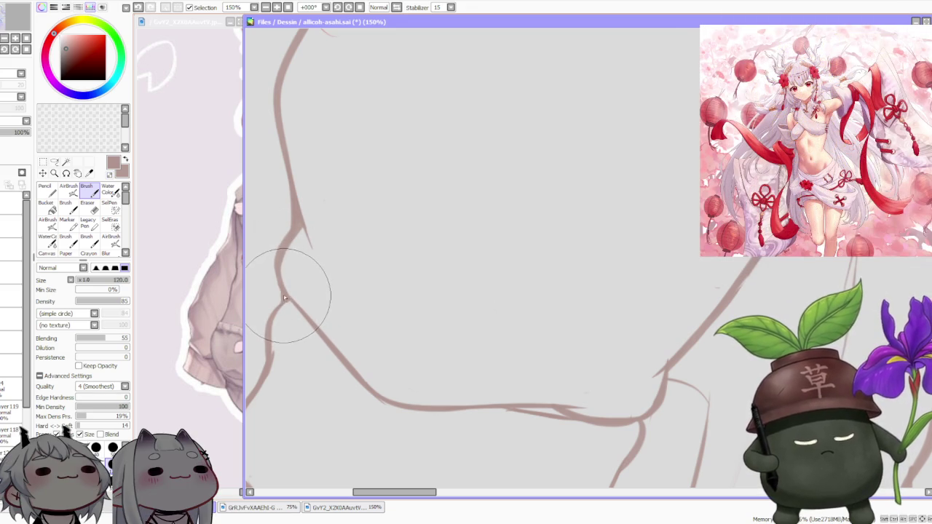
Step: Zoom around the jacket pocket and clean up its edge lines
scroll(292, 266, "down", 2)
scroll(339, 235, "down", 1)
scroll(364, 221, "down", 2)
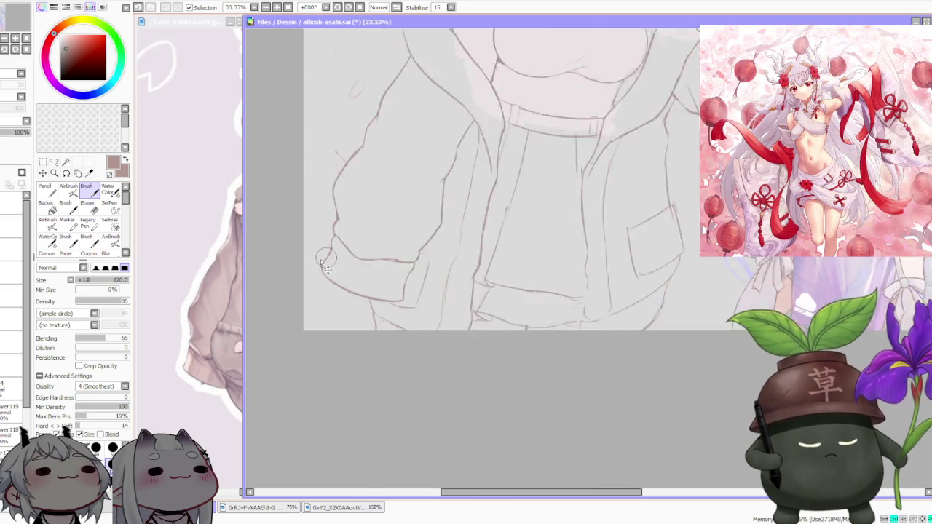
scroll(328, 270, "up", 4)
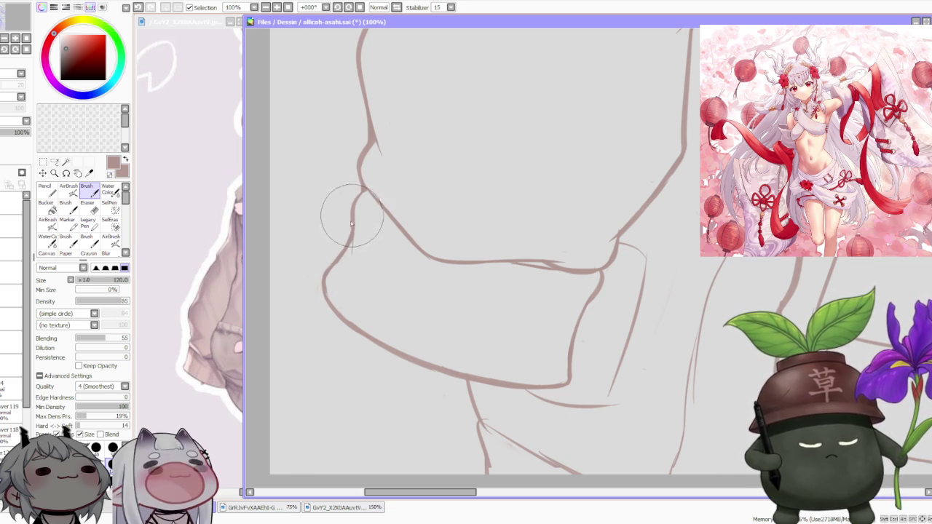
scroll(367, 198, "down", 4)
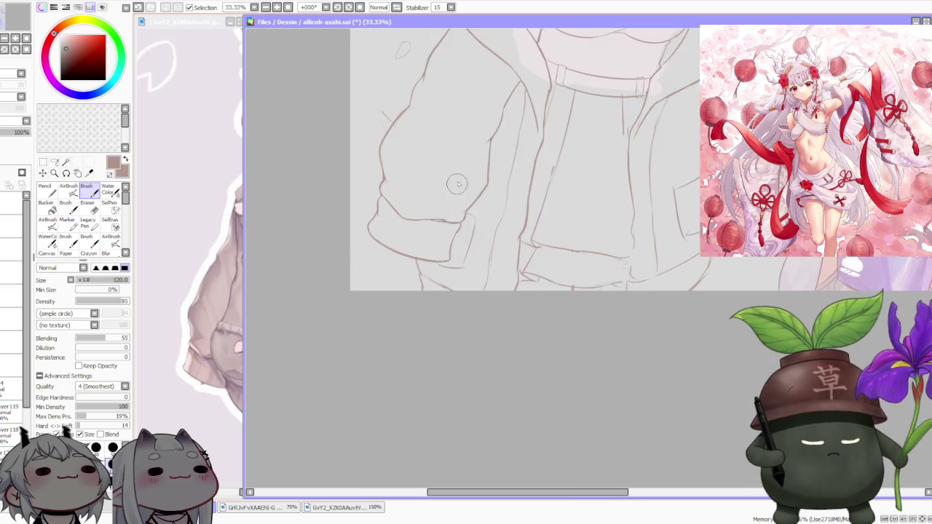
scroll(456, 182, "down", 1)
scroll(499, 171, "up", 1)
scroll(517, 159, "up", 1)
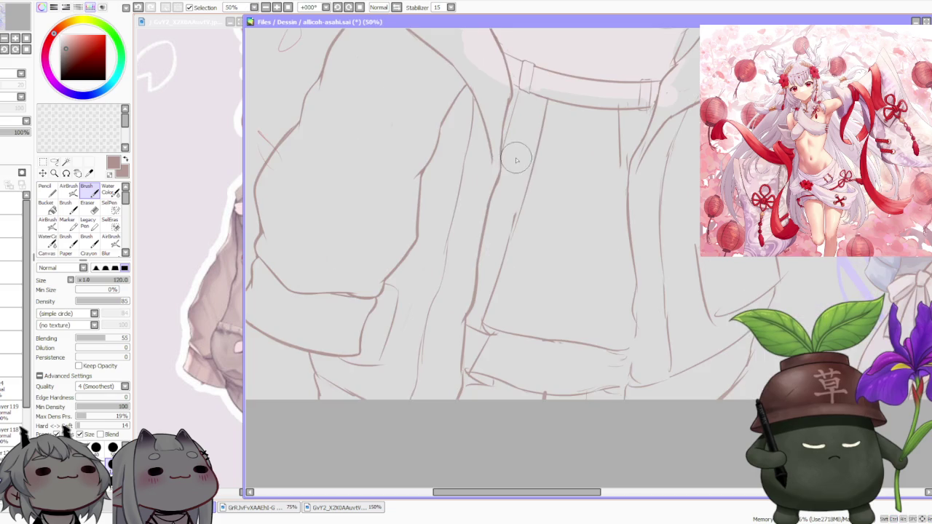
scroll(472, 174, "down", 1)
scroll(468, 167, "down", 1)
scroll(470, 171, "down", 1)
scroll(476, 186, "up", 2)
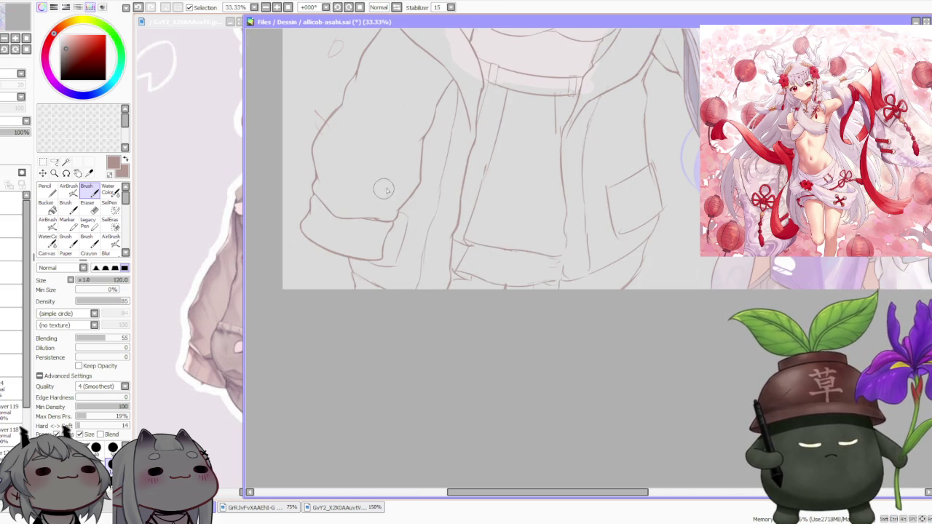
scroll(410, 220, "up", 1)
scroll(404, 220, "up", 1)
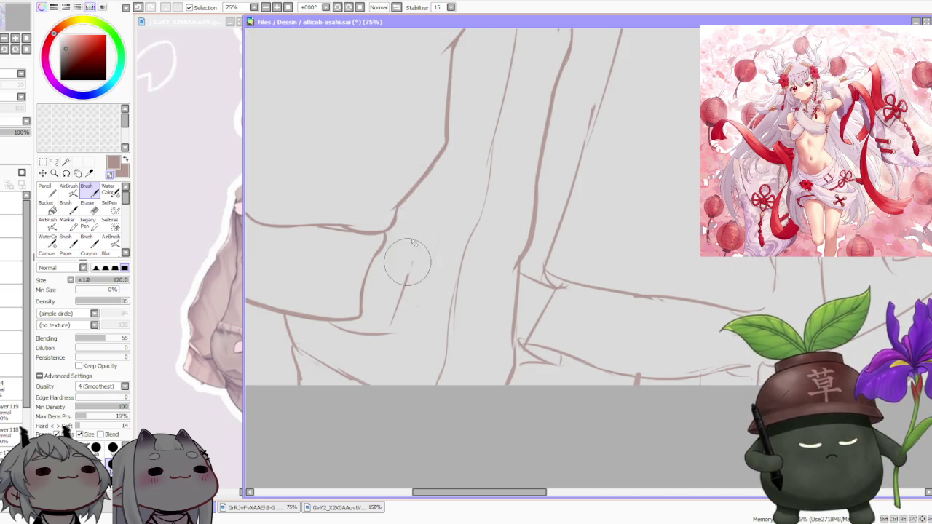
scroll(400, 218, "down", 1)
scroll(390, 223, "down", 1)
scroll(384, 224, "down", 1)
Step: Pan the reference to show the pink hair and full jacket, then resume on the canvas
left_click(230, 364)
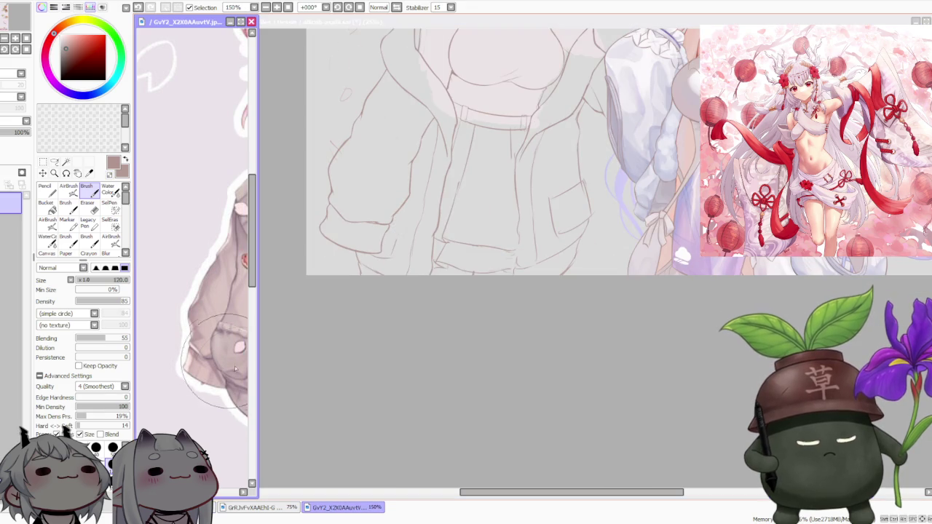
left_click_drag(230, 364, 189, 365)
left_click(349, 368)
scroll(321, 243, "up", 1)
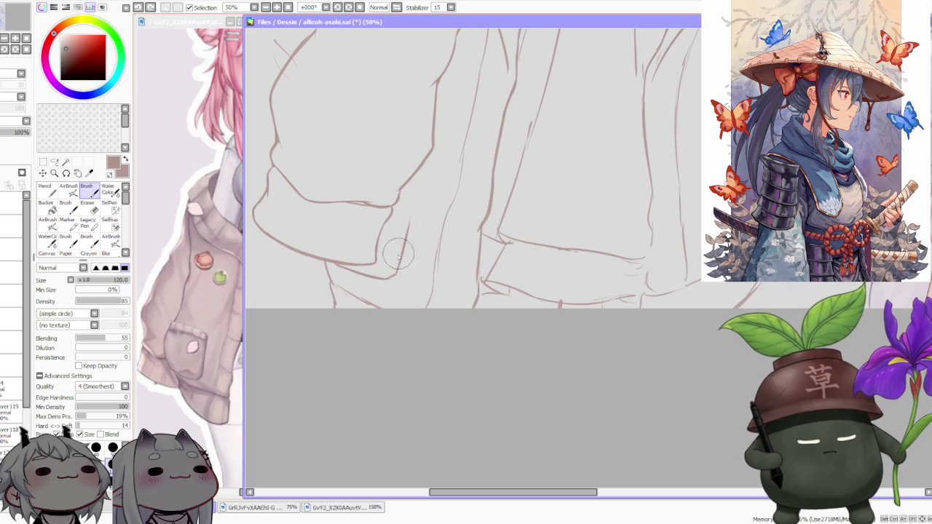
scroll(413, 207, "down", 3)
scroll(418, 197, "up", 3)
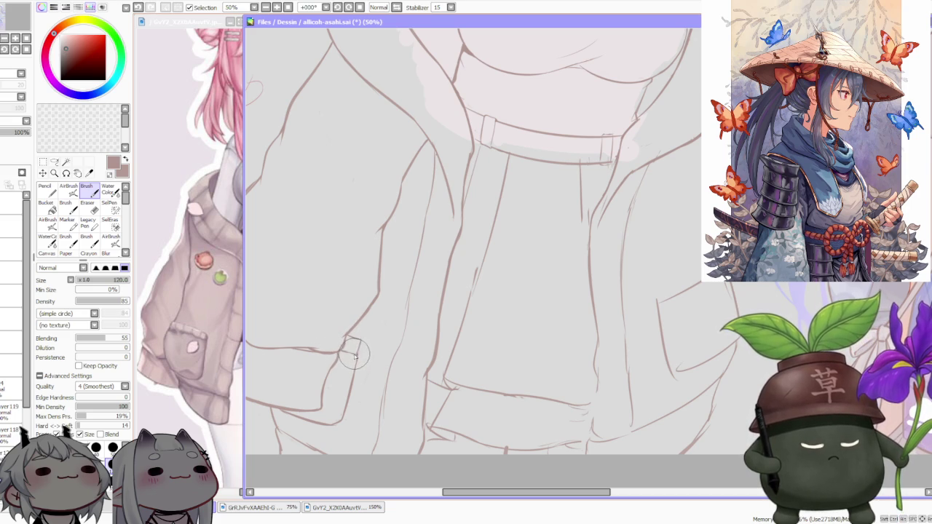
scroll(347, 332, "up", 1)
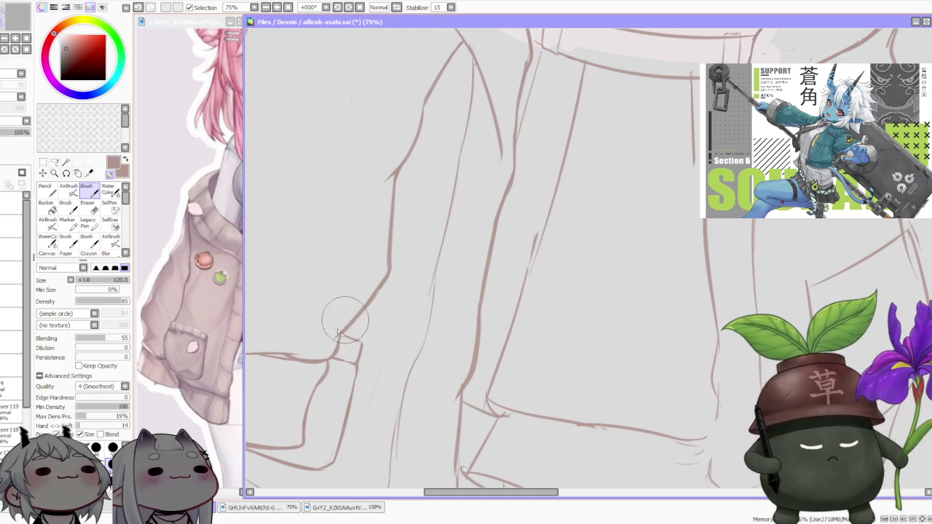
scroll(352, 312, "down", 2)
scroll(375, 287, "down", 2)
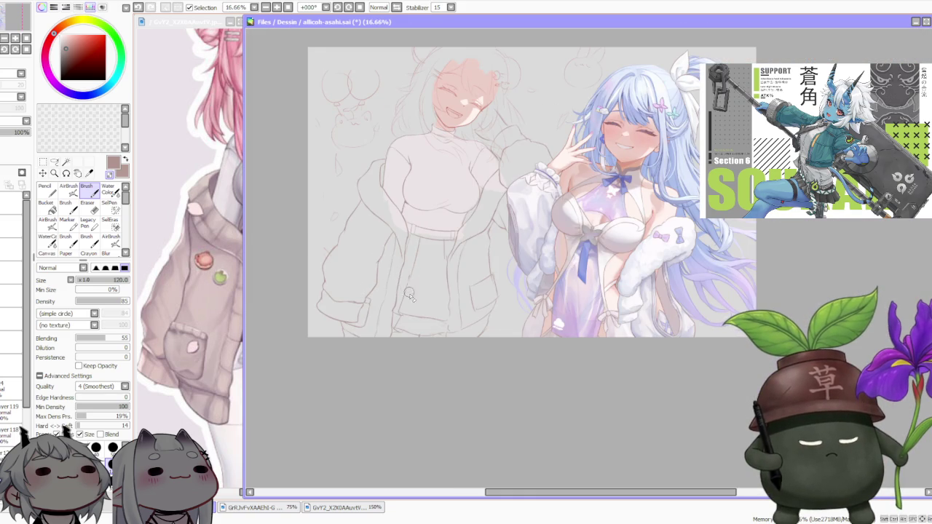
scroll(409, 293, "up", 1)
scroll(381, 281, "up", 1)
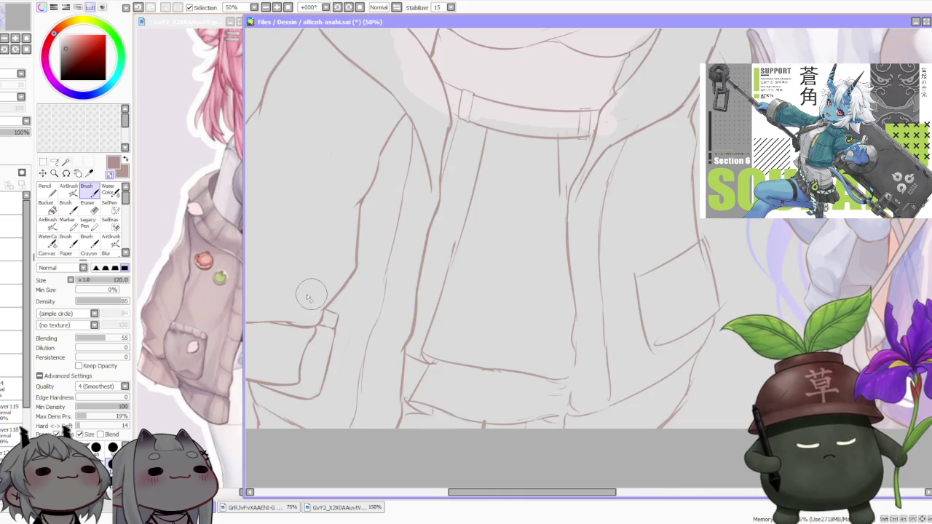
scroll(309, 297, "up", 2)
left_click_drag(333, 328, 342, 347)
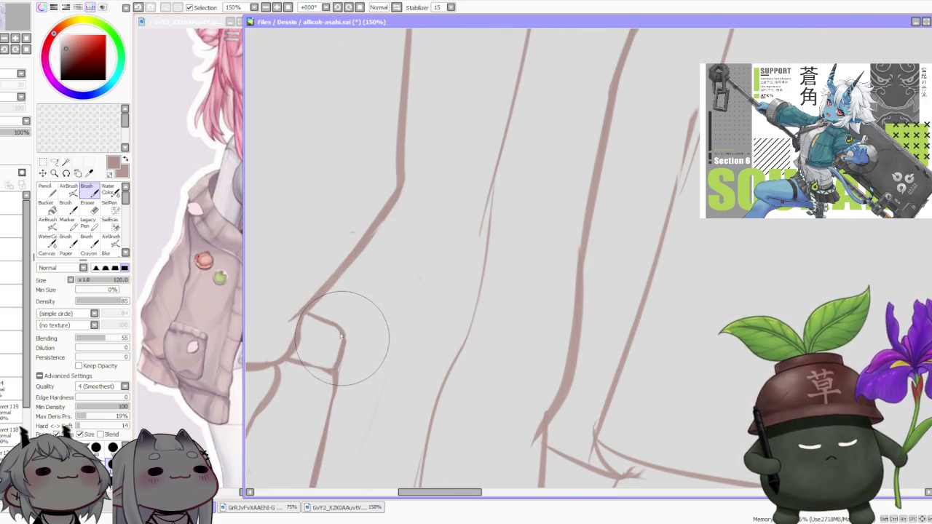
scroll(356, 328, "down", 1)
scroll(375, 295, "down", 1)
scroll(401, 287, "down", 4)
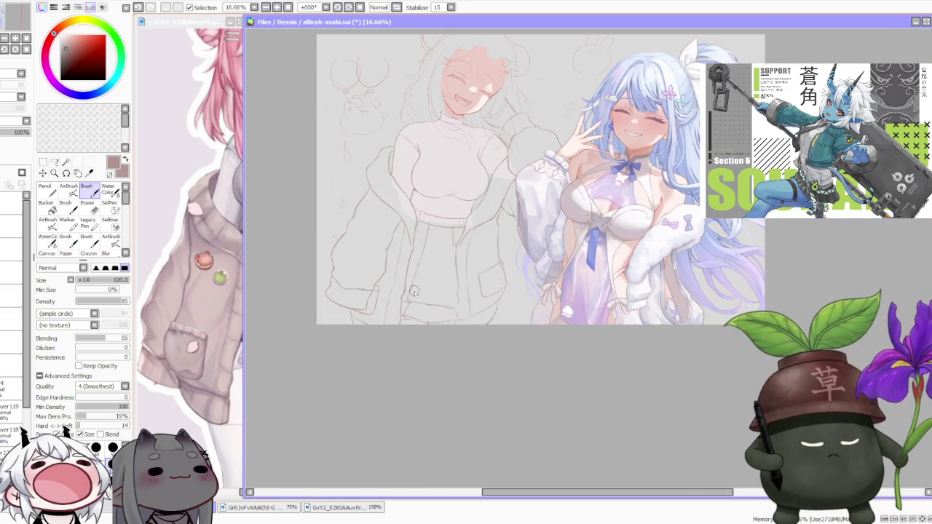
scroll(414, 292, "up", 2)
scroll(371, 284, "down", 1)
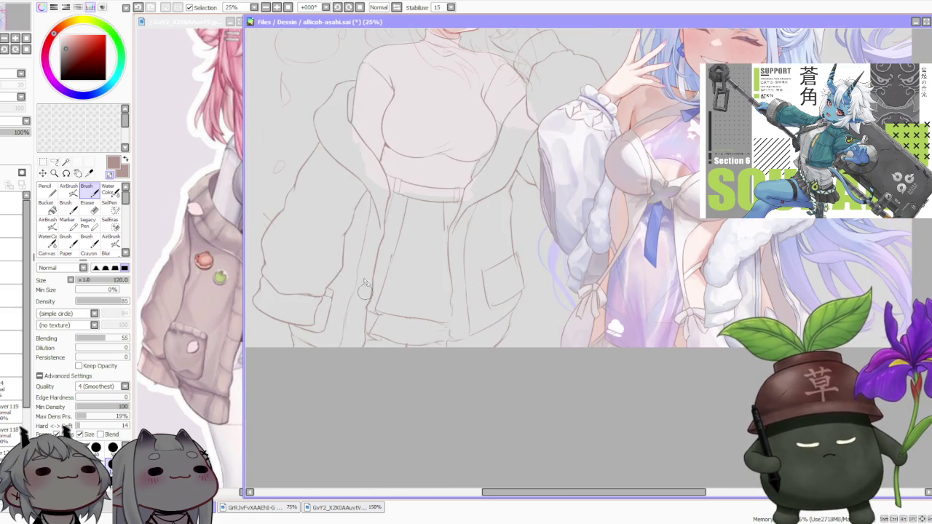
scroll(360, 262, "down", 1)
scroll(358, 305, "up", 1)
scroll(359, 306, "up", 1)
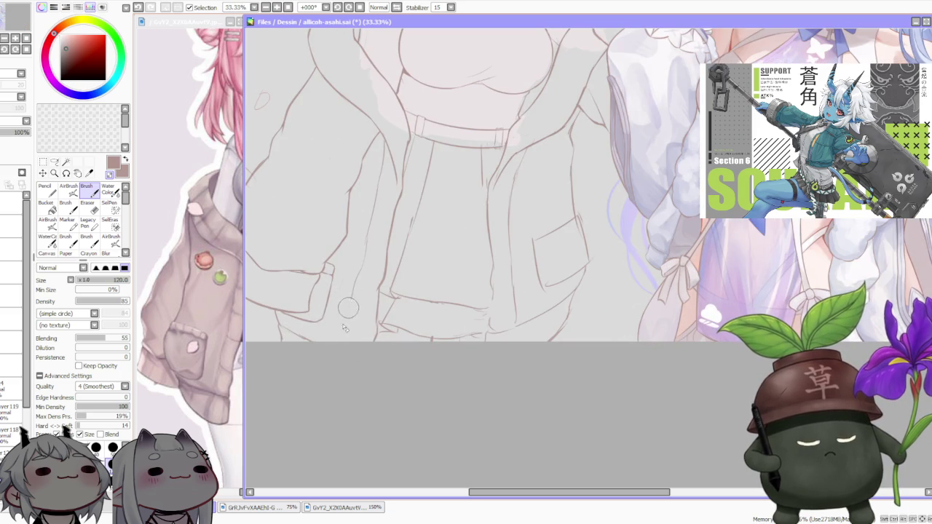
scroll(352, 292, "down", 1)
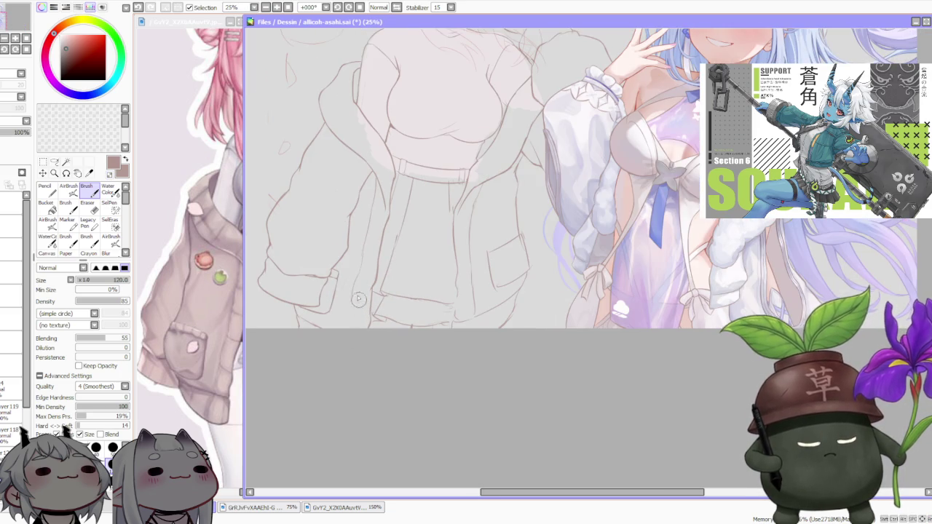
scroll(361, 234, "up", 2)
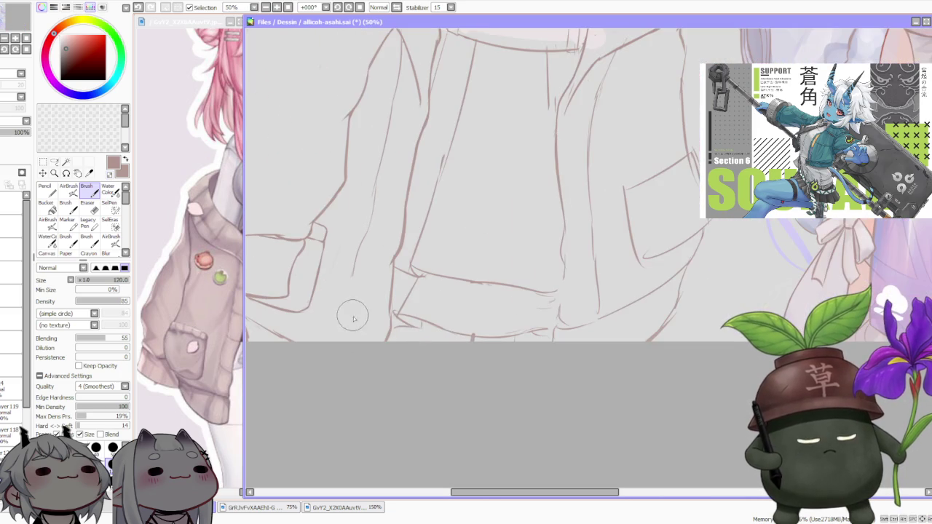
scroll(354, 336, "down", 1)
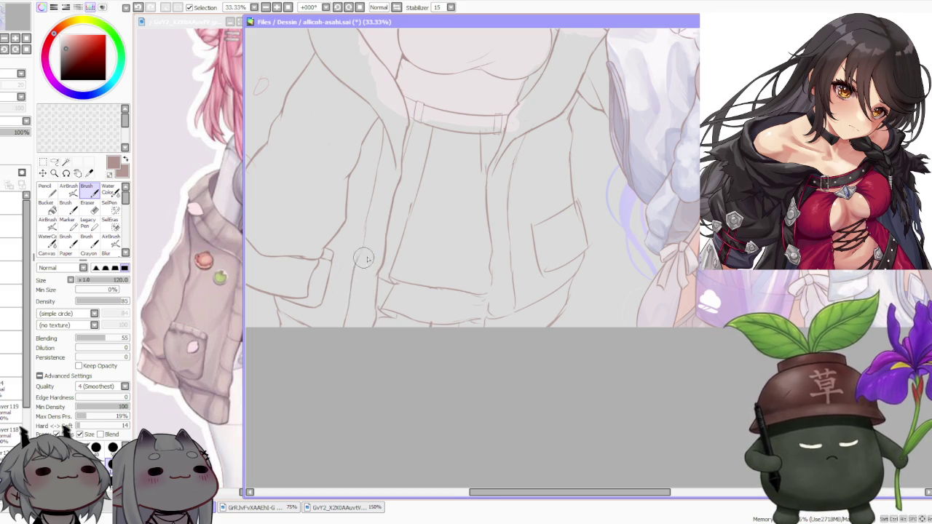
scroll(366, 260, "down", 1)
scroll(377, 294, "up", 2)
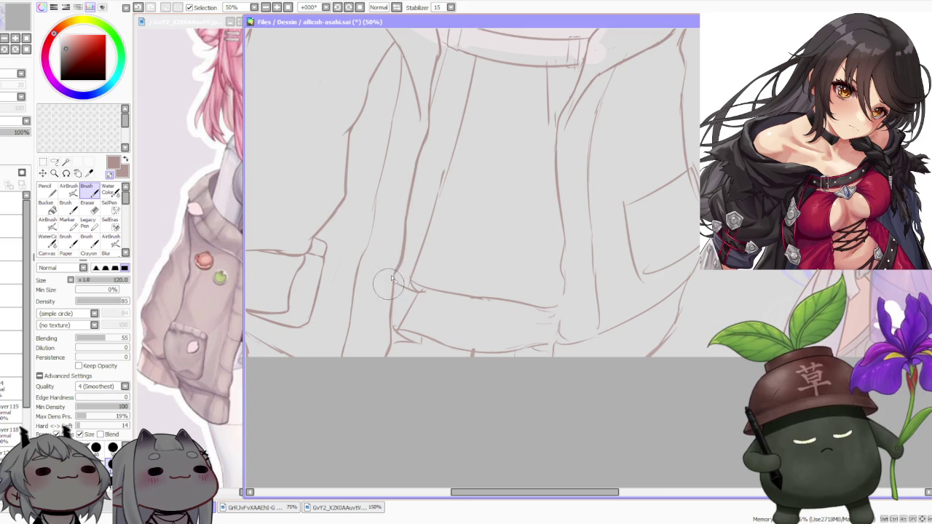
scroll(394, 268, "down", 4)
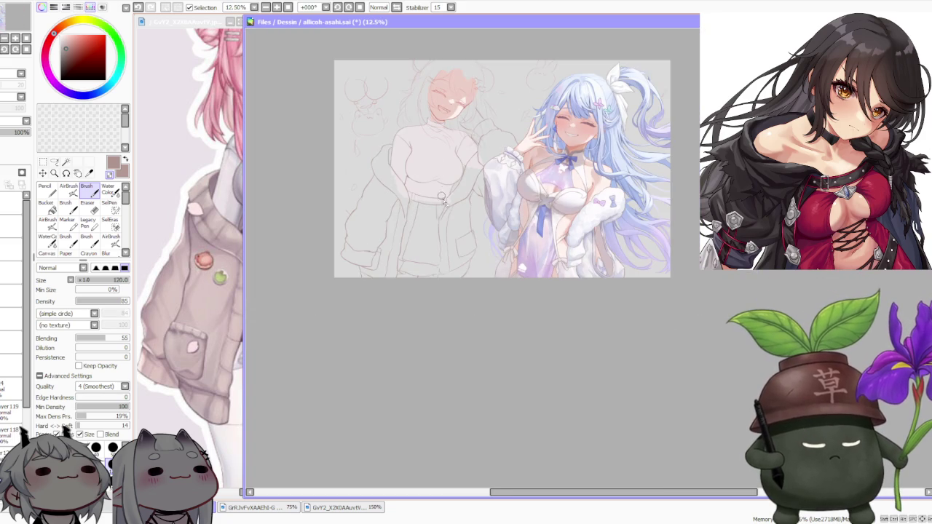
scroll(440, 160, "up", 2)
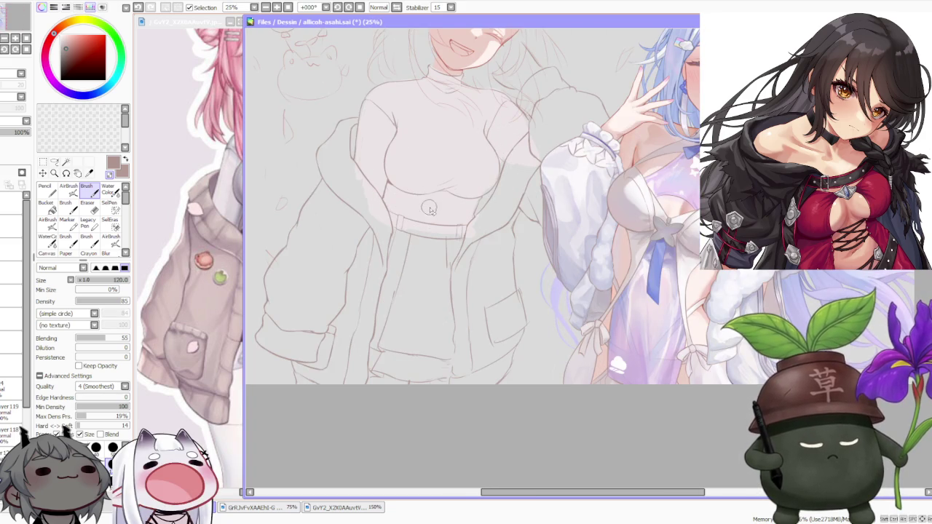
scroll(416, 191, "up", 2)
scroll(406, 293, "up", 1)
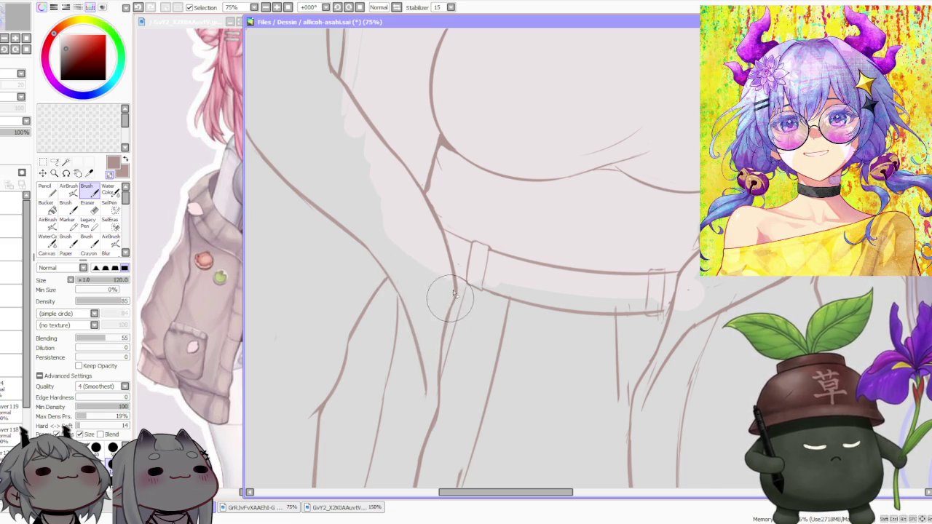
scroll(444, 288, "down", 2)
scroll(416, 268, "up", 2)
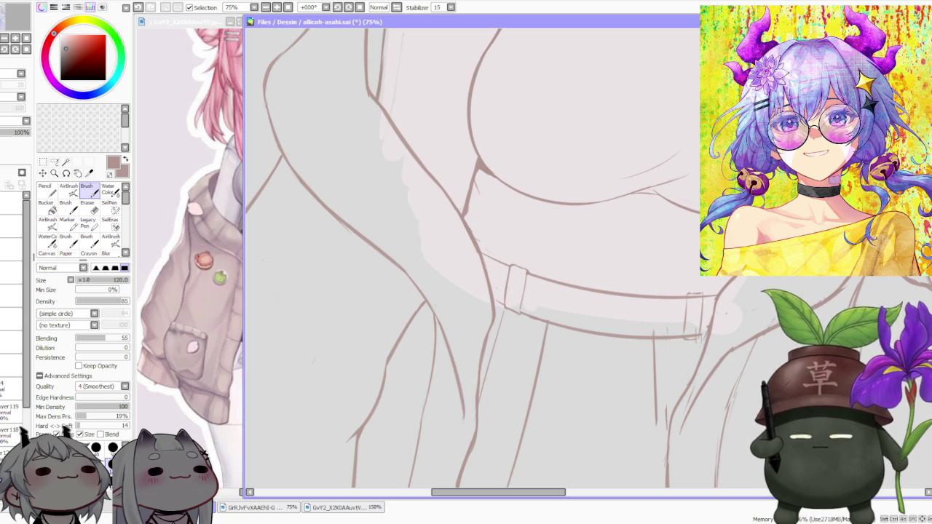
scroll(361, 182, "down", 2)
scroll(361, 182, "down", 2)
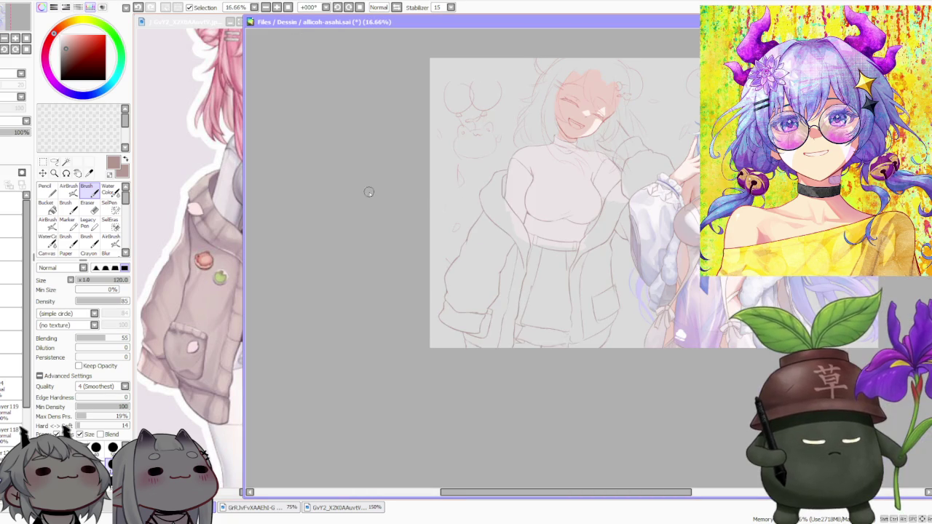
left_click_drag(476, 208, 409, 208)
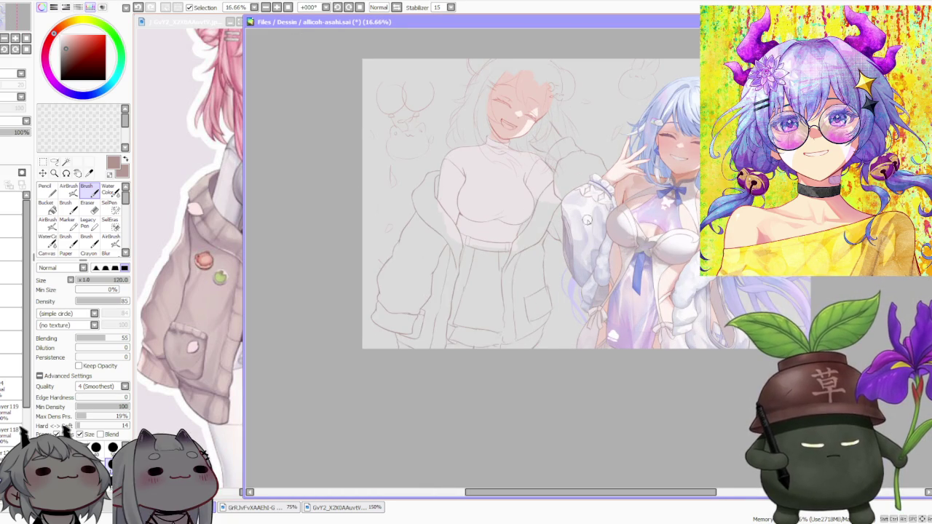
scroll(538, 230, "down", 1)
scroll(541, 241, "up", 1)
scroll(543, 248, "down", 1)
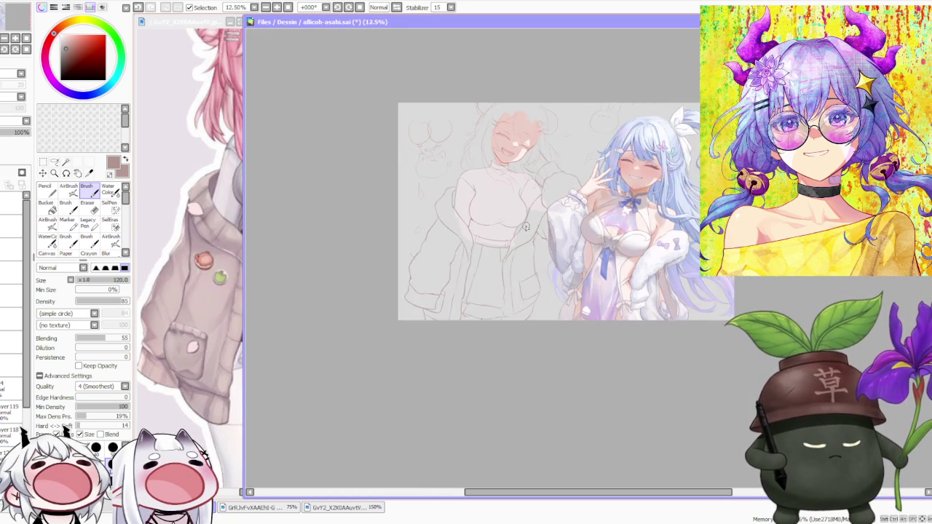
scroll(545, 259, "up", 1)
scroll(545, 260, "up", 2)
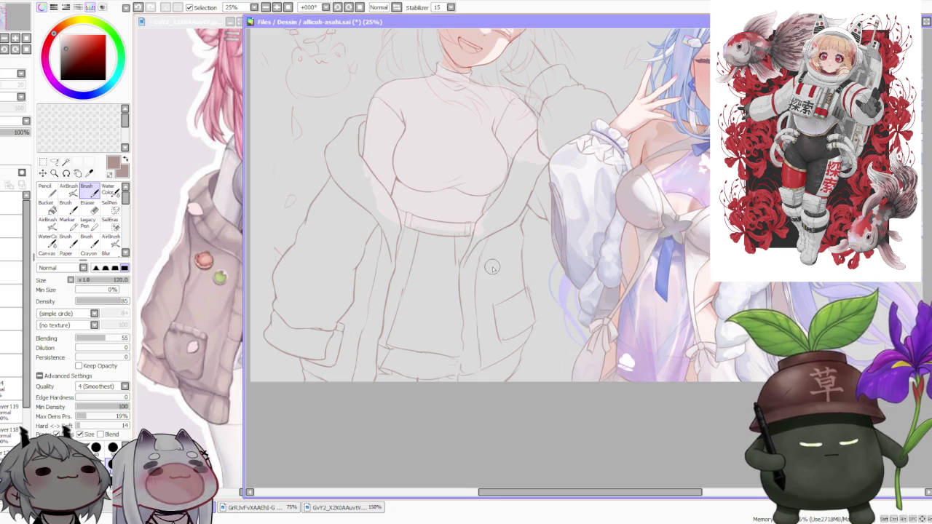
scroll(529, 255, "down", 2)
scroll(519, 374, "up", 2)
scroll(492, 376, "down", 3)
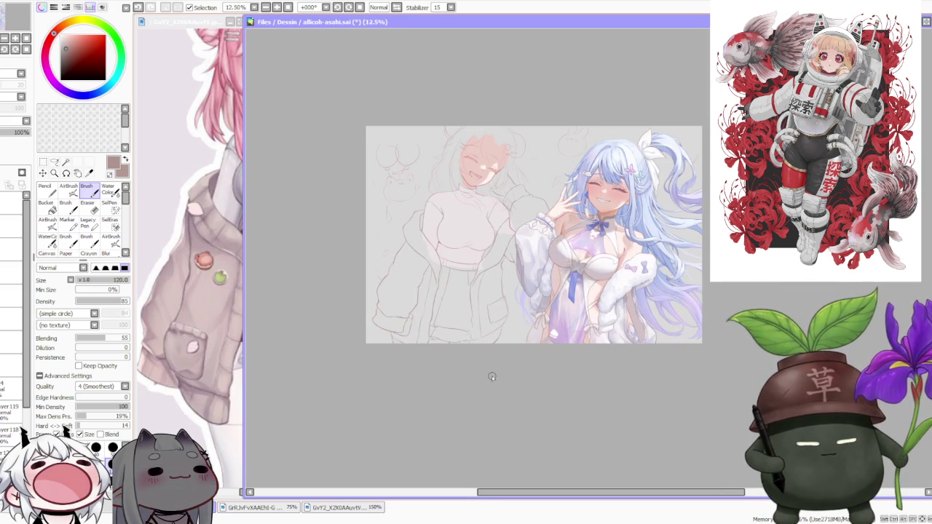
scroll(483, 346, "up", 1)
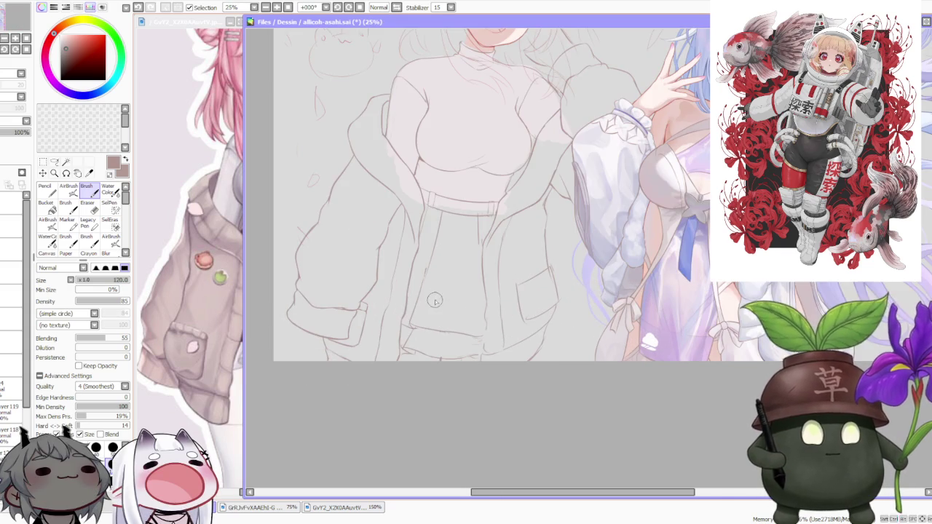
scroll(408, 299, "up", 1)
key("l")
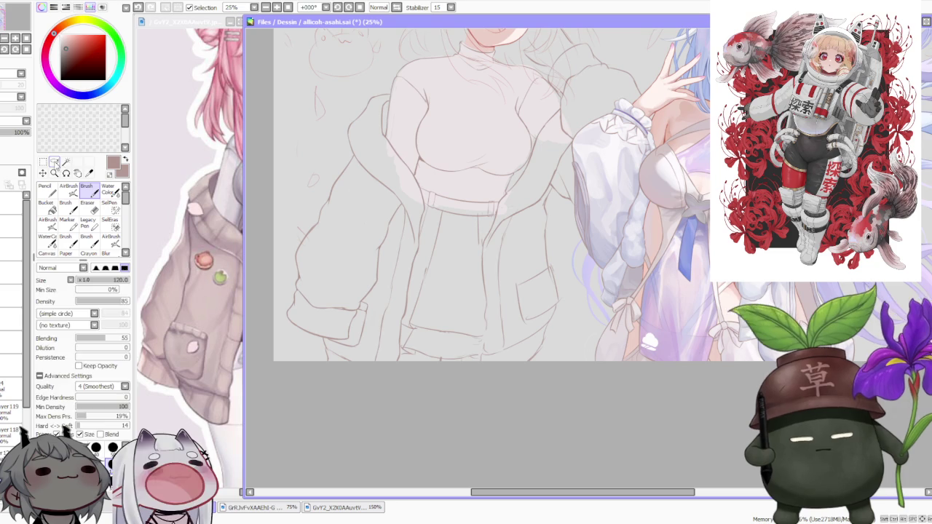
Step: Lasso the lower-left pocket lines and Free Deform their top-right corner up and right
scroll(401, 225, "up", 2)
scroll(365, 300, "up", 2)
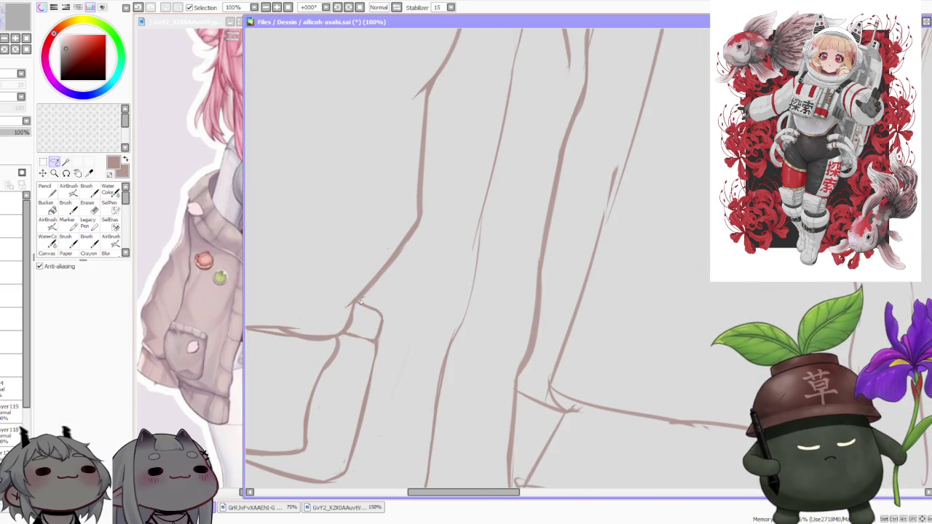
mouse_move(349, 333)
left_mouse_down()
mouse_move(320, 468)
mouse_move(364, 299)
left_mouse_up()
key("ctrl+t")
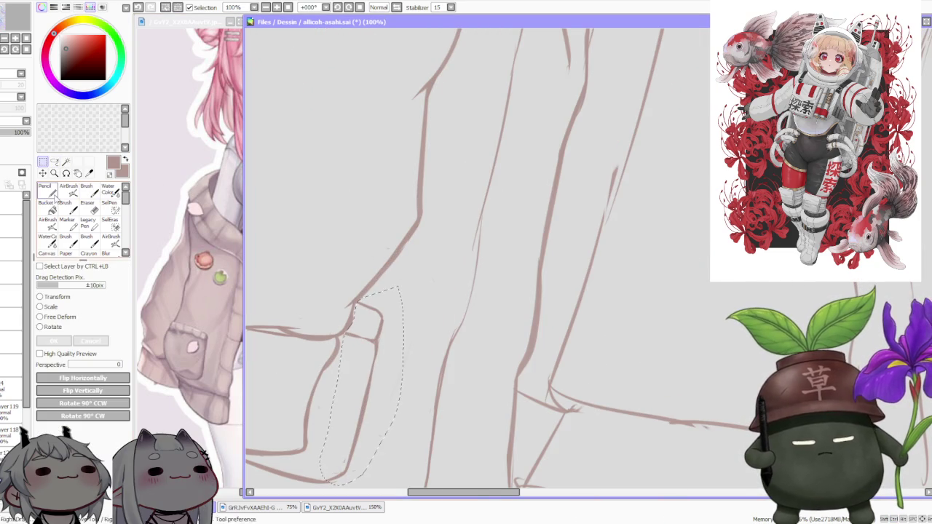
scroll(398, 270, "down", 1)
scroll(410, 282, "down", 1)
scroll(410, 282, "down", 1)
scroll(407, 285, "down", 1)
mouse_move(407, 283)
left_mouse_down()
mouse_move(367, 277)
mouse_move(411, 272)
mouse_move(389, 267)
left_mouse_up()
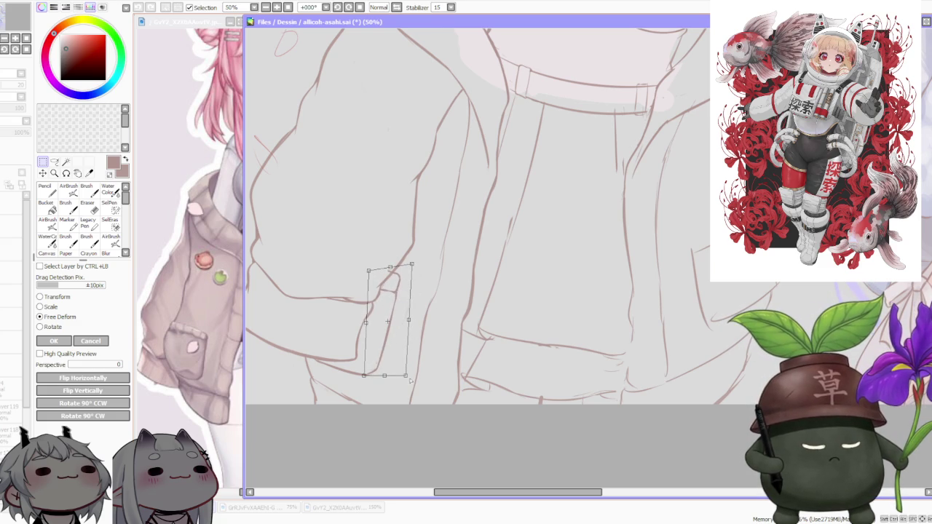
scroll(407, 338, "down", 1)
scroll(418, 306, "down", 1)
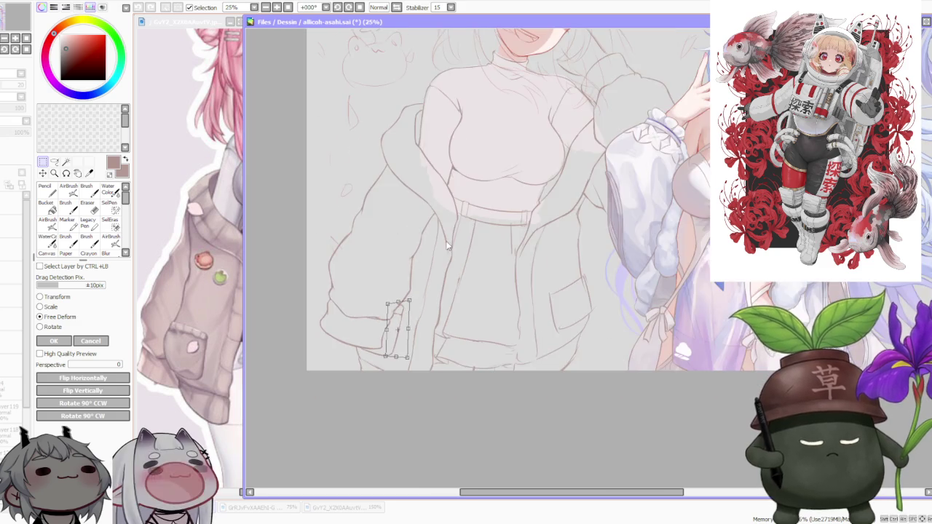
scroll(439, 238, "down", 1)
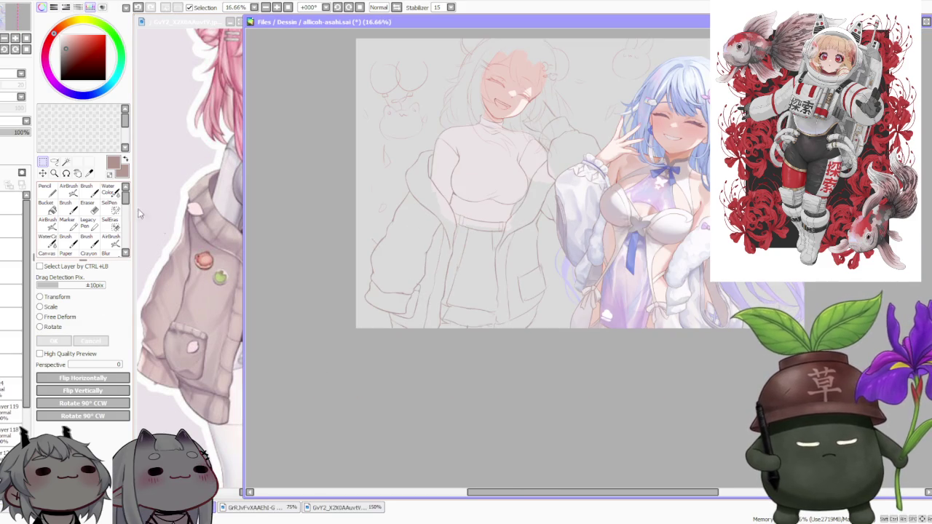
key("Return")
scroll(423, 279, "up", 2)
scroll(419, 286, "up", 2)
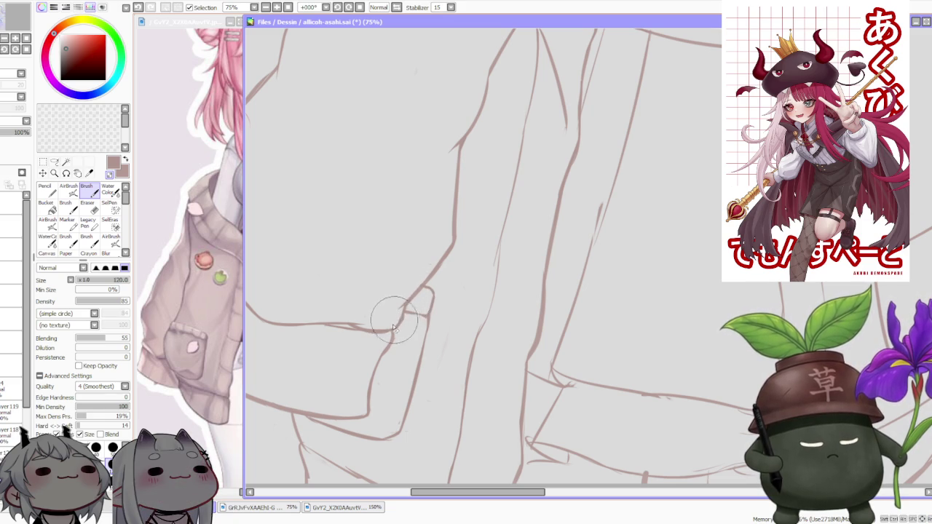
key("ctrl+z")
scroll(411, 276, "down", 3)
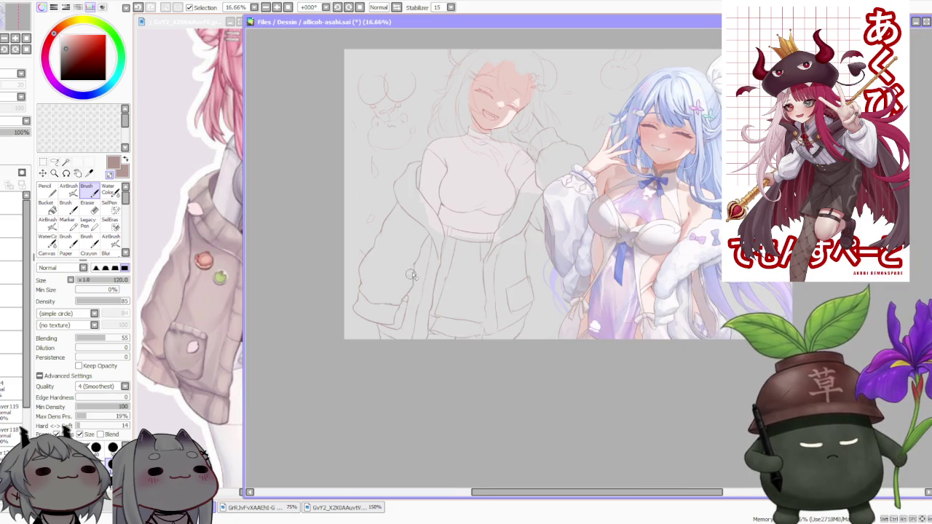
scroll(412, 276, "down", 2)
scroll(458, 201, "up", 2)
scroll(455, 239, "up", 1)
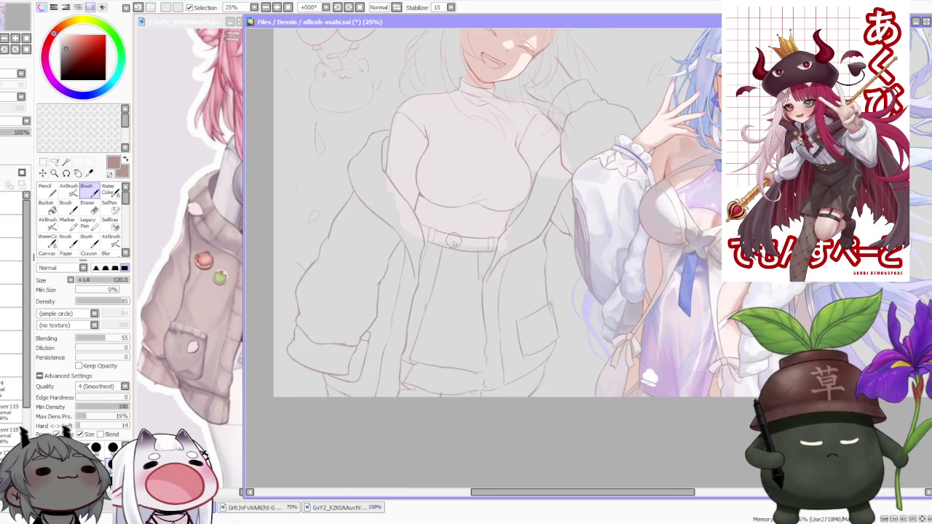
scroll(304, 294, "up", 2)
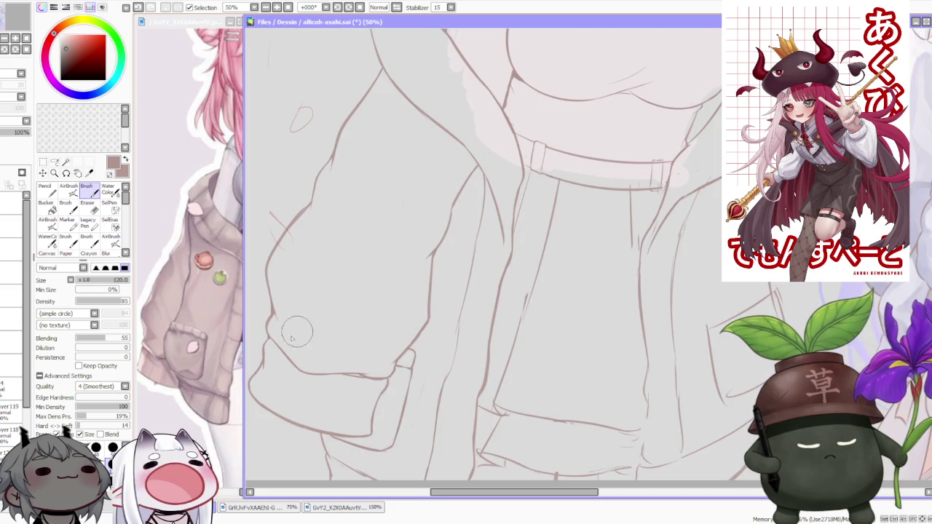
scroll(309, 300, "down", 1)
scroll(309, 301, "down", 1)
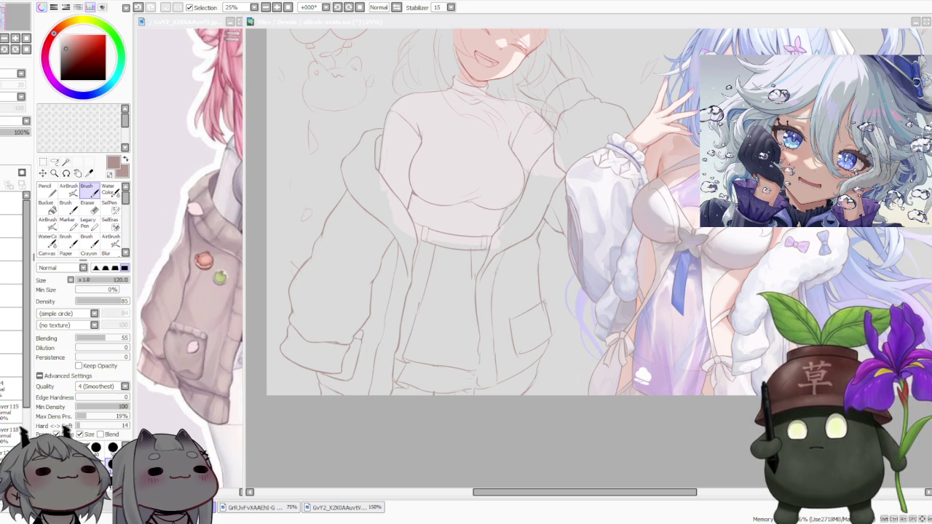
scroll(587, 230, "down", 2)
scroll(587, 230, "up", 1)
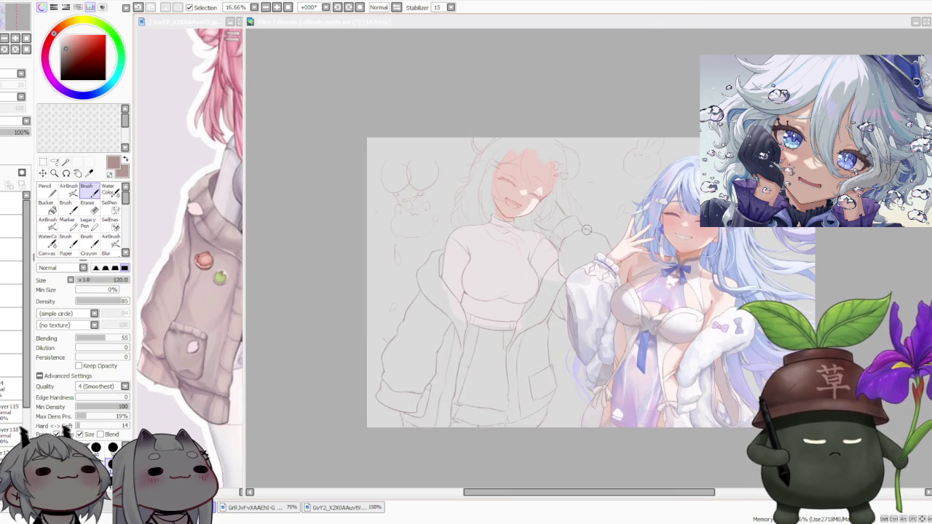
scroll(587, 230, "up", 1)
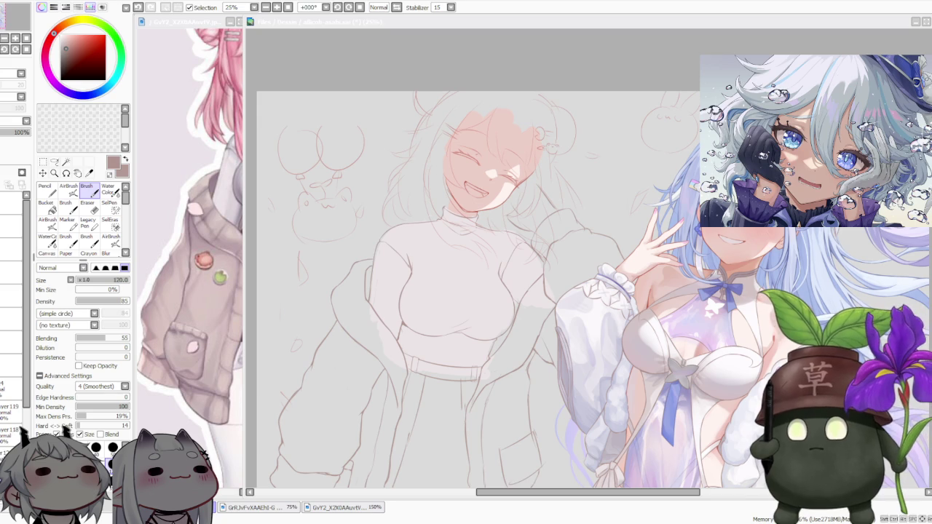
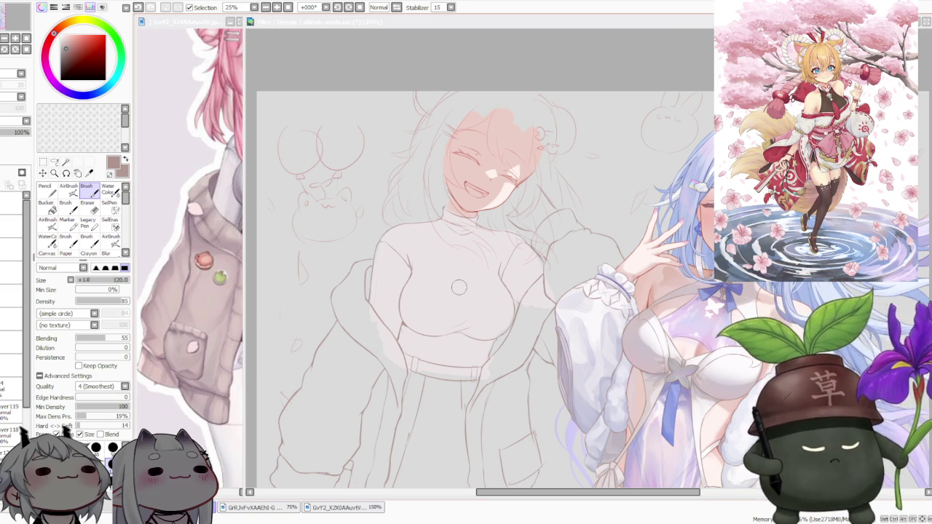
Step: Zoom in and out around the jacket sketch and switch to the Lasso selection tool
scroll(459, 287, "down", 1)
scroll(524, 240, "down", 1)
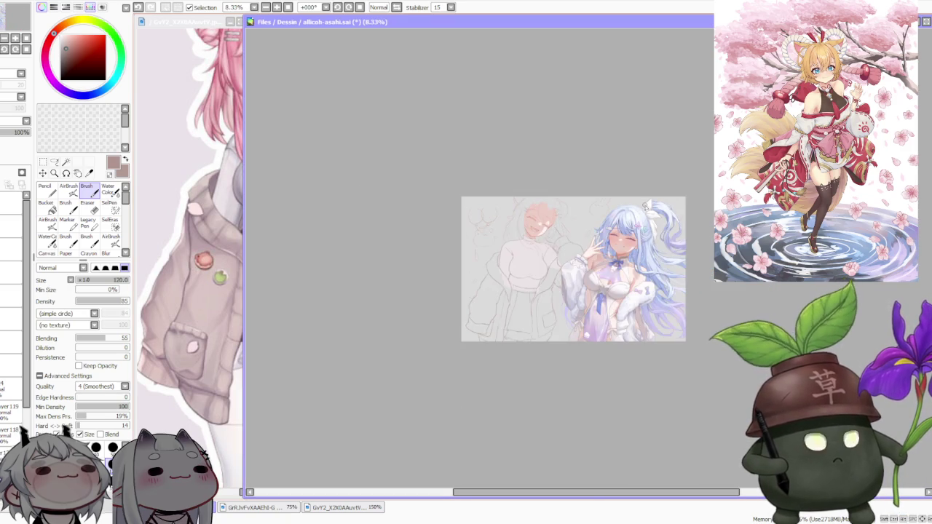
scroll(599, 201, "up", 2)
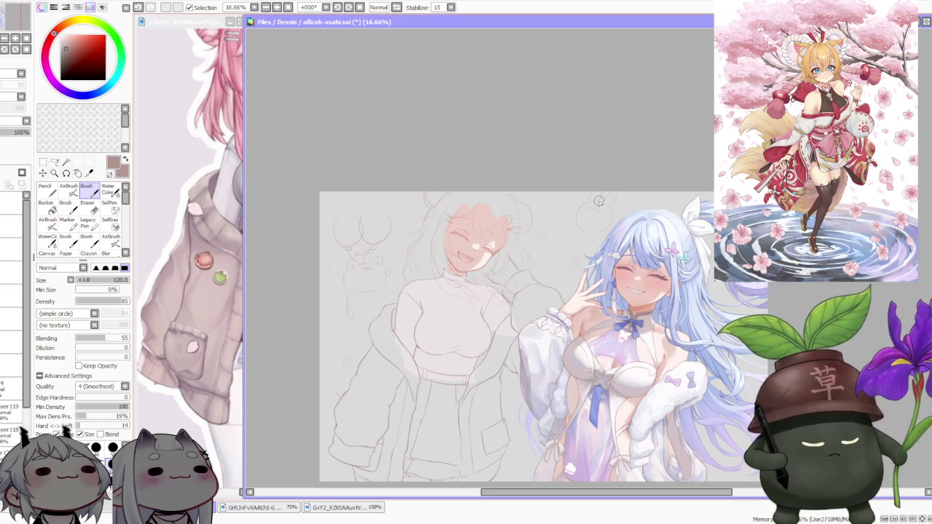
scroll(492, 195, "down", 2)
scroll(497, 263, "up", 1)
scroll(488, 281, "up", 1)
scroll(459, 323, "down", 1)
scroll(435, 358, "up", 1)
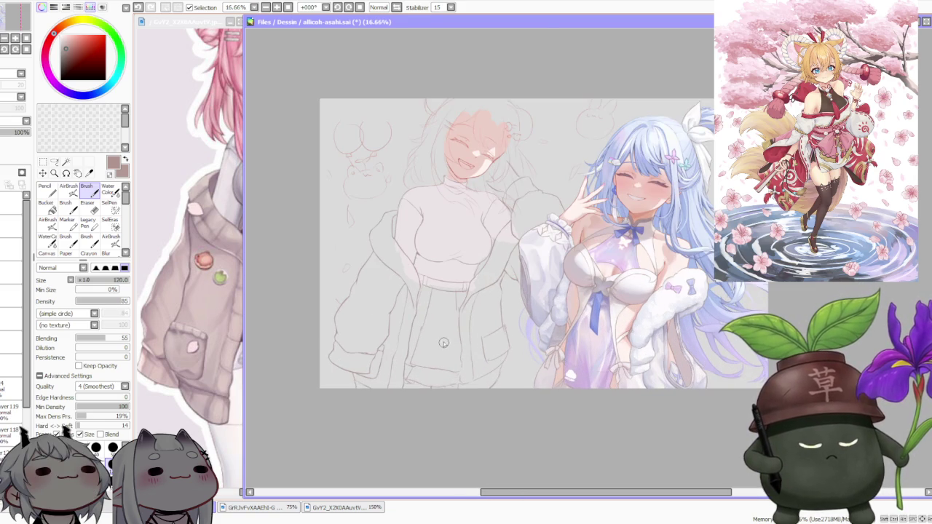
scroll(436, 379, "up", 1)
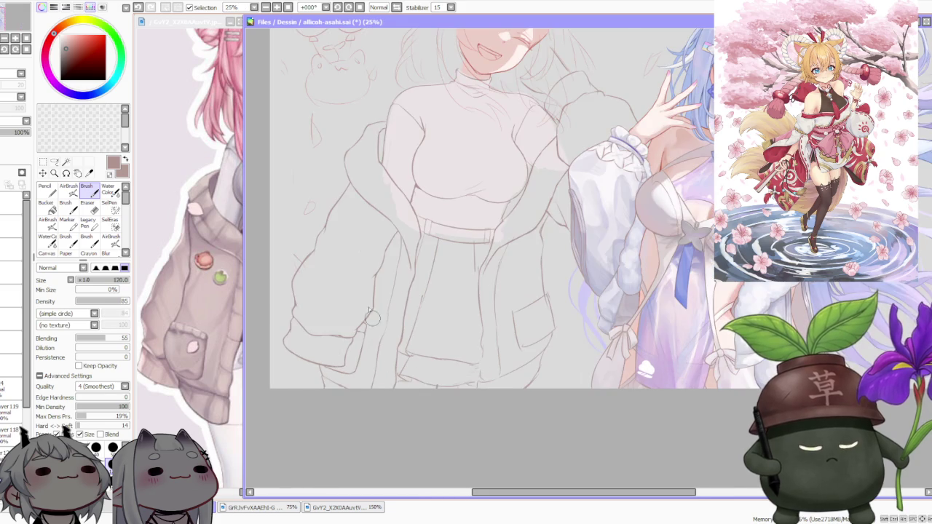
scroll(376, 328, "up", 1)
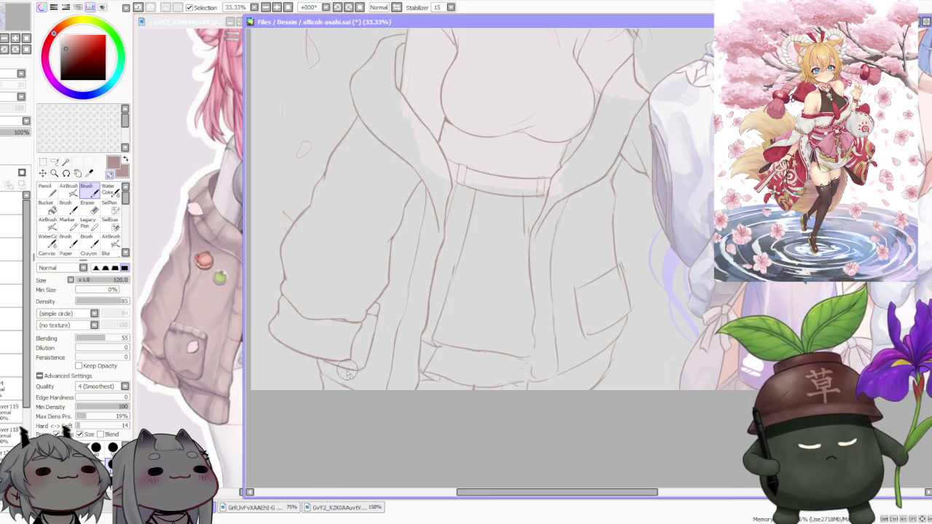
scroll(352, 367, "up", 1)
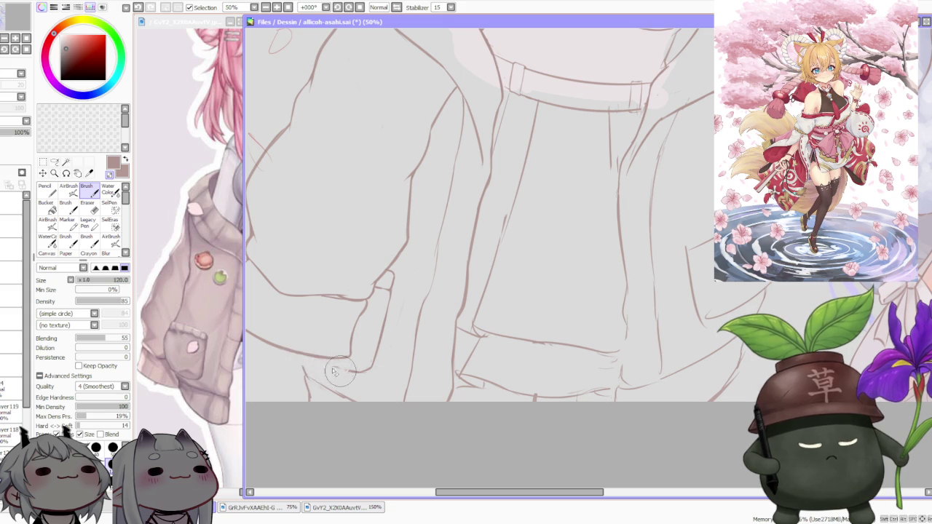
scroll(341, 368, "down", 2)
key("a")
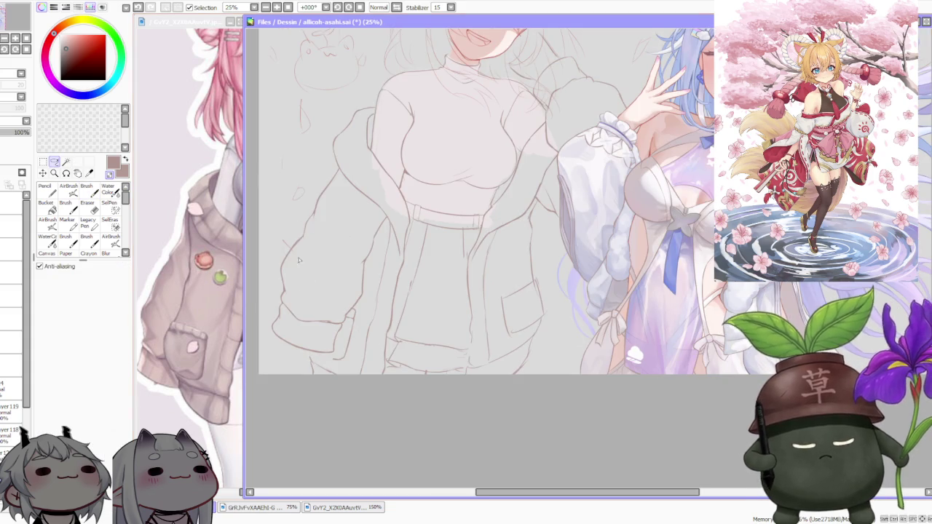
scroll(281, 310, "up", 1)
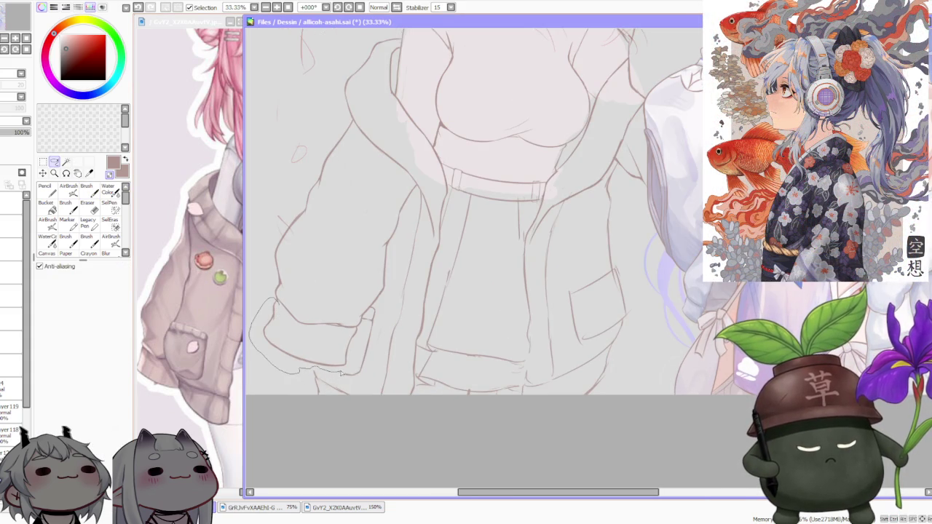
Step: Lasso the left jacket pocket and free-deform it, stretching the bottom down and raising the right side
left_click_drag(355, 332, 325, 329)
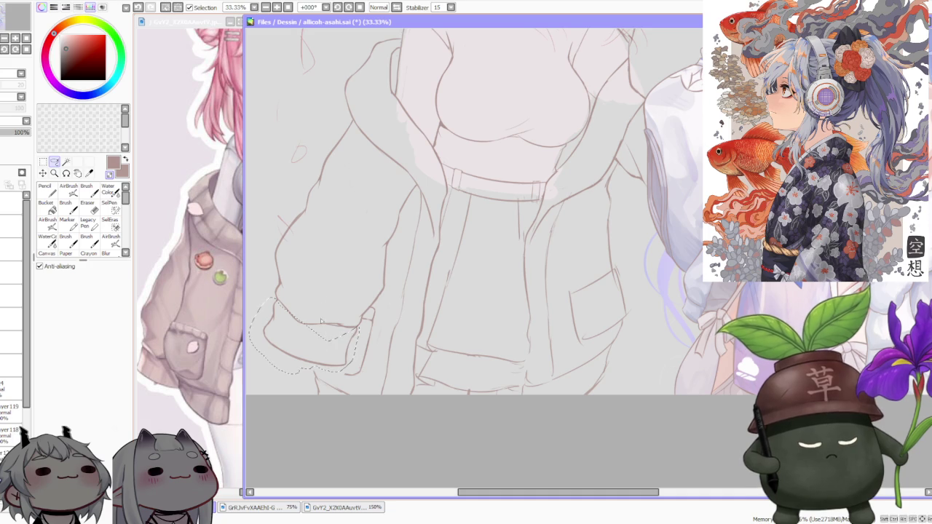
left_click_drag(297, 283, 320, 330)
key("ctrl+t")
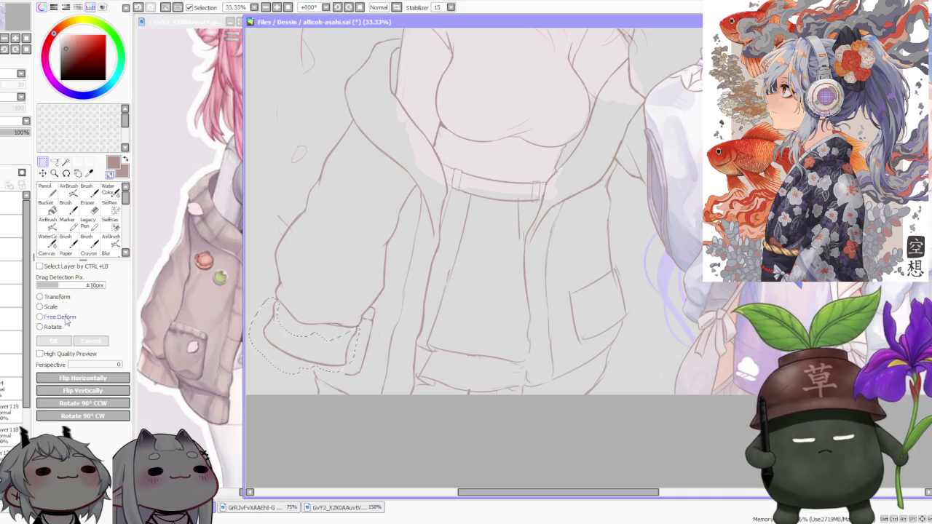
left_click_drag(309, 373, 261, 382)
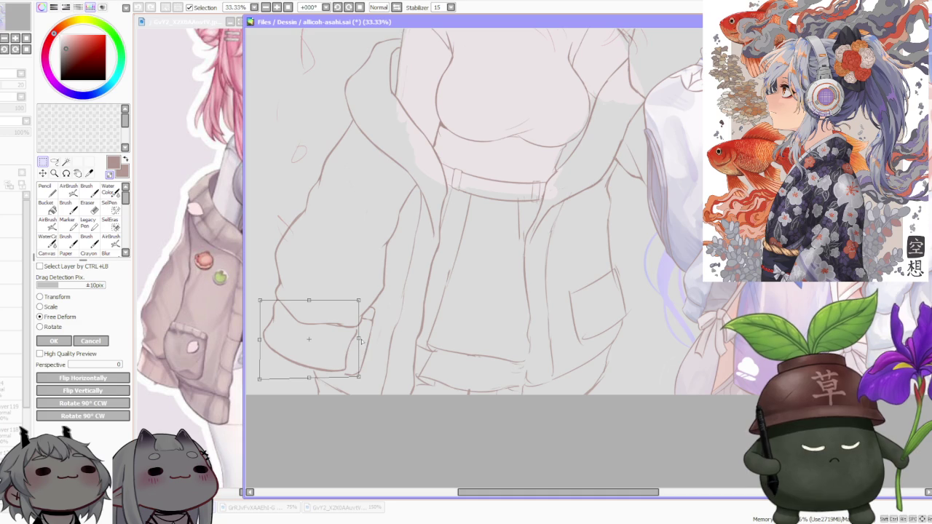
left_click_drag(359, 340, 359, 336)
scroll(360, 337, "down", 2)
left_click(53, 341)
Step: Clear the pocket selection and return to the Brush tool
key("ctrl+d")
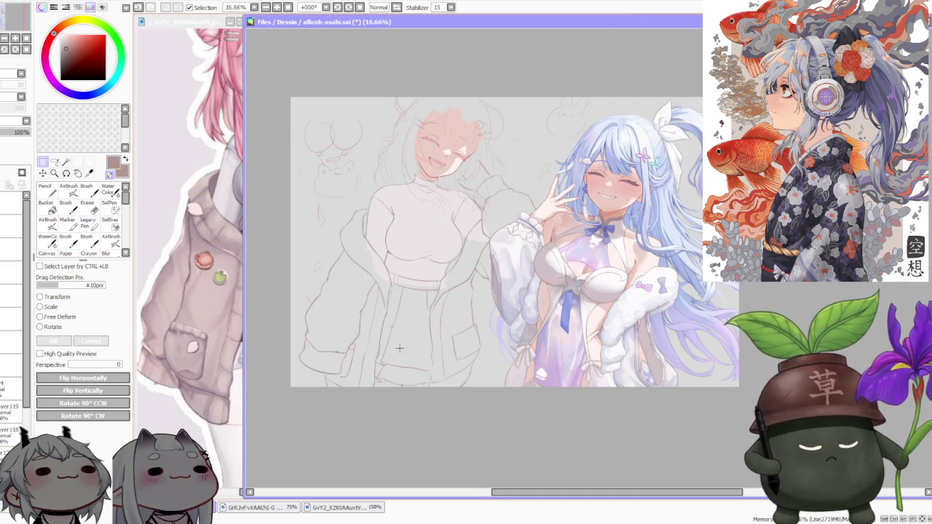
scroll(417, 331, "down", 1)
scroll(458, 318, "up", 1)
left_click(87, 191)
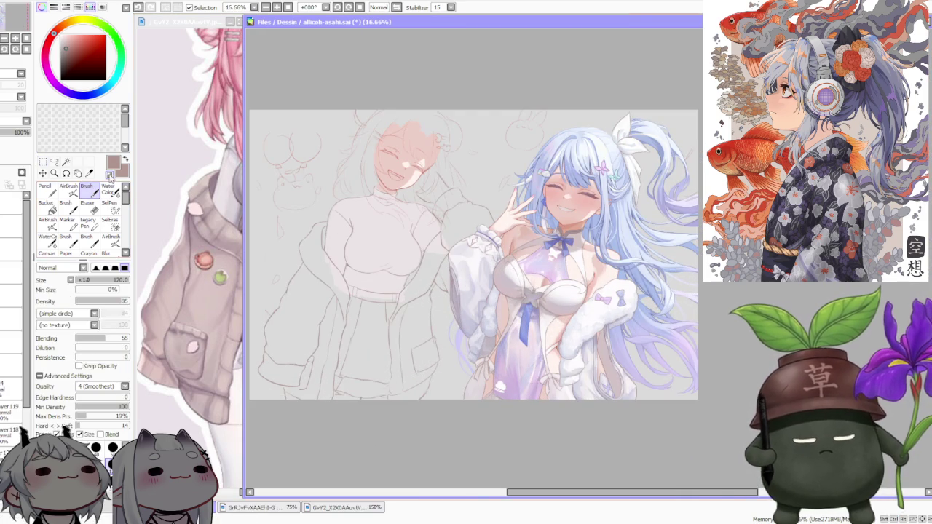
scroll(271, 372, "up", 3)
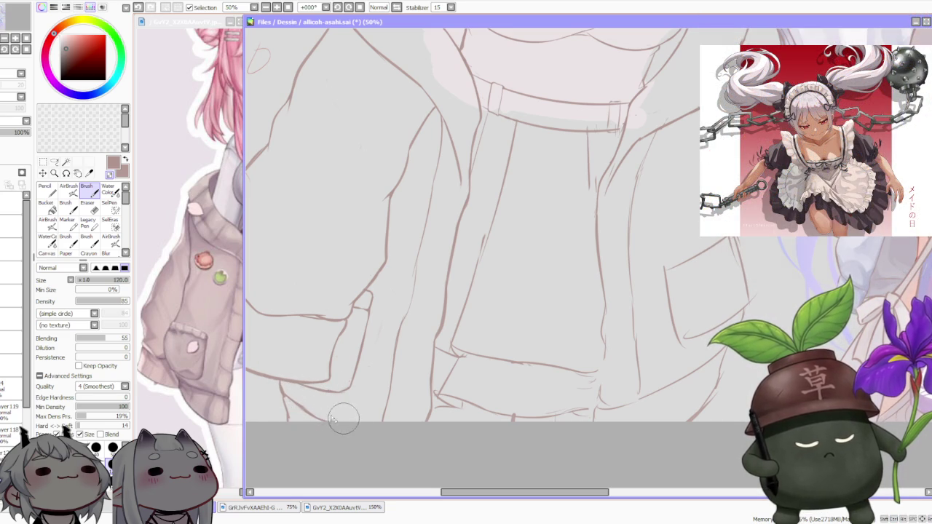
scroll(283, 315, "down", 1)
scroll(283, 315, "down", 3)
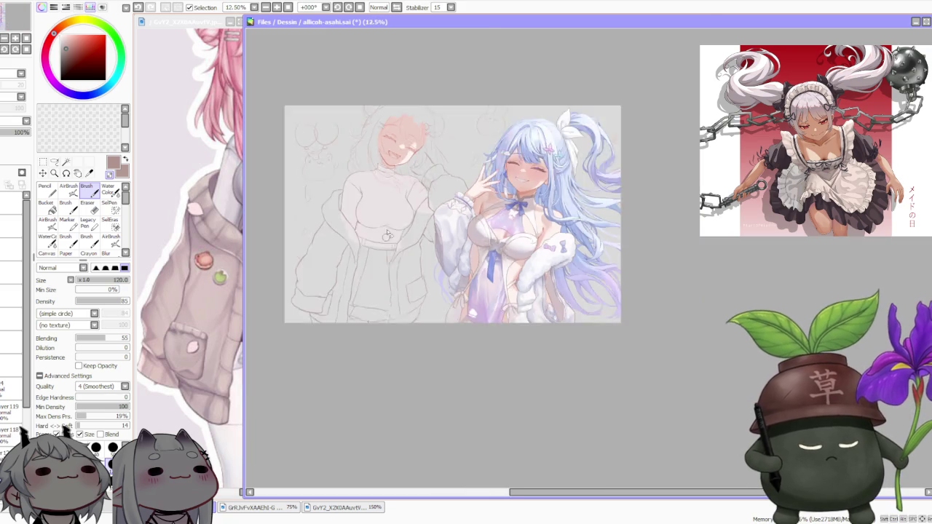
scroll(354, 314, "up", 2)
scroll(338, 355, "down", 1)
scroll(343, 364, "up", 1)
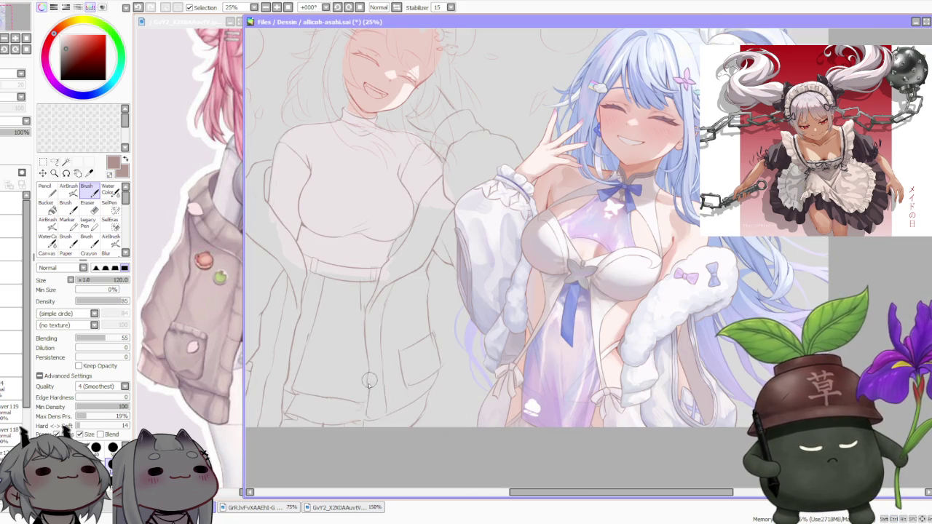
scroll(432, 313, "down", 2)
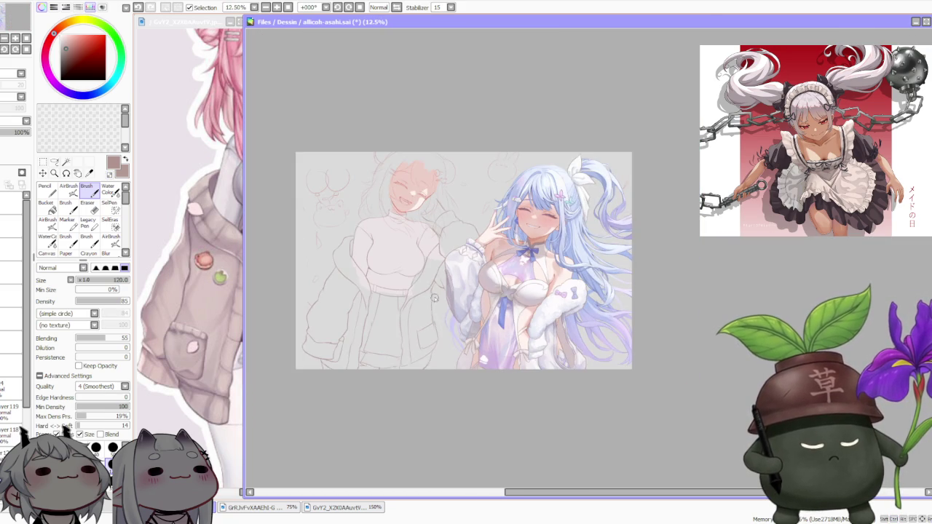
scroll(440, 329, "up", 2)
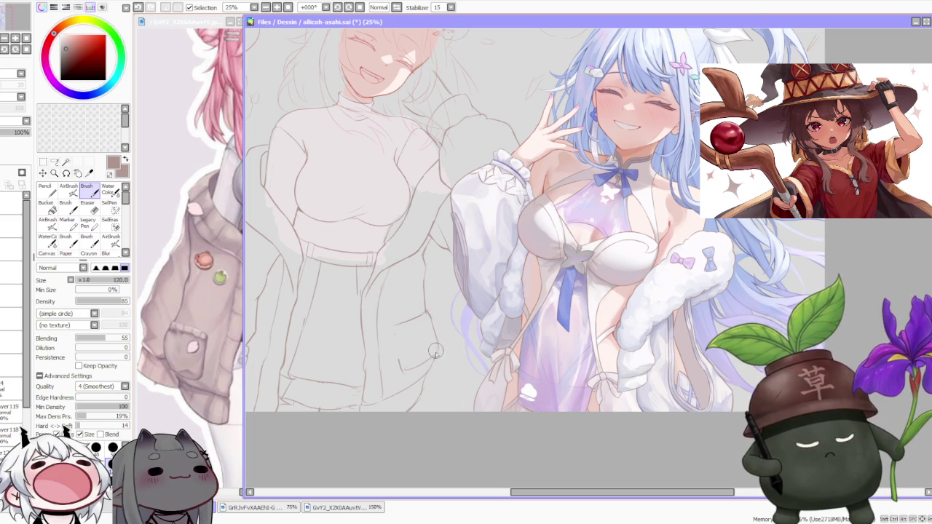
Step: Undo the last stroke and redraw the short line on the right jacket pocket
scroll(424, 276, "down", 4)
scroll(426, 268, "up", 2)
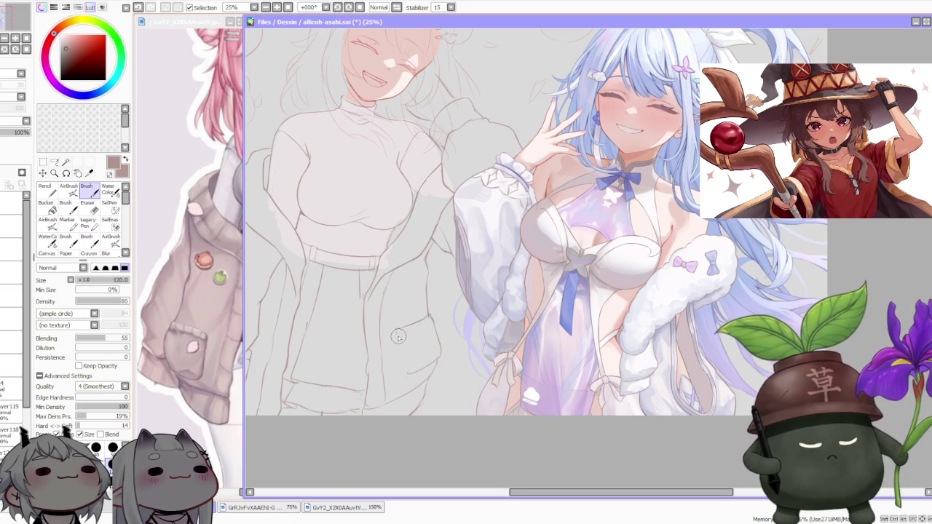
key("ctrl+z")
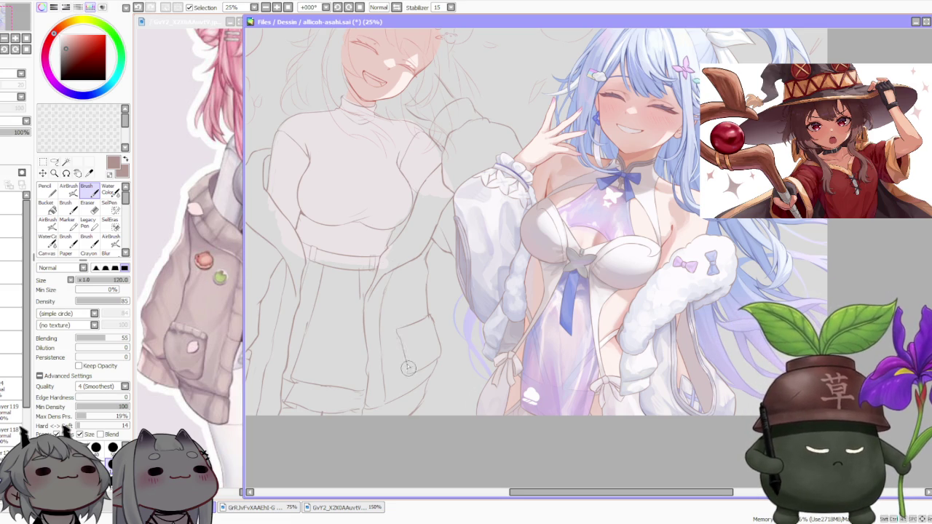
key("ctrl+y")
key("ctrl+z")
left_click_drag(399, 337, 404, 356)
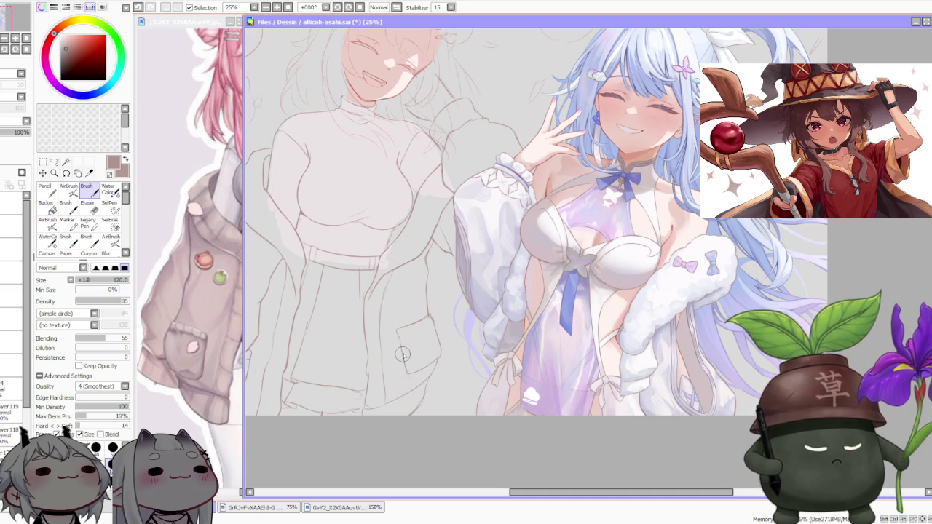
key("x")
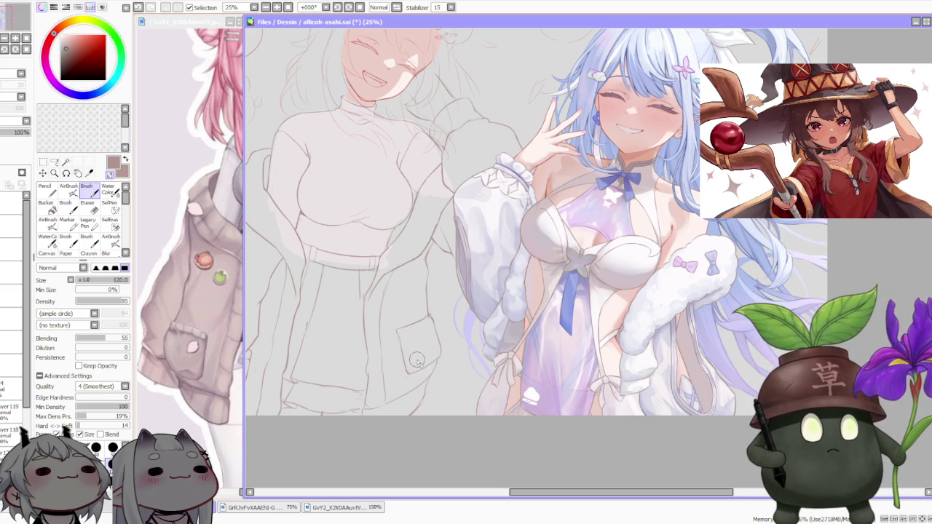
scroll(416, 361, "up", 3)
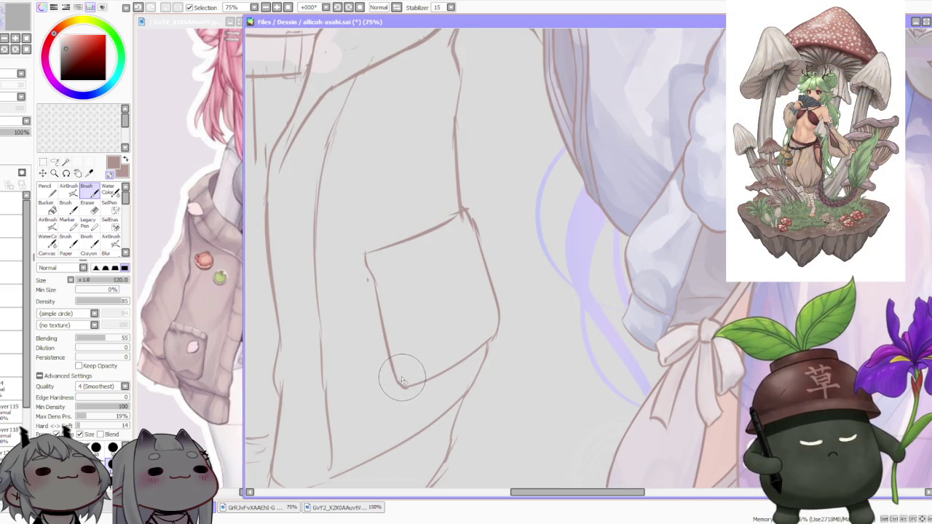
scroll(422, 306, "down", 1)
scroll(437, 248, "down", 2)
scroll(437, 247, "up", 1)
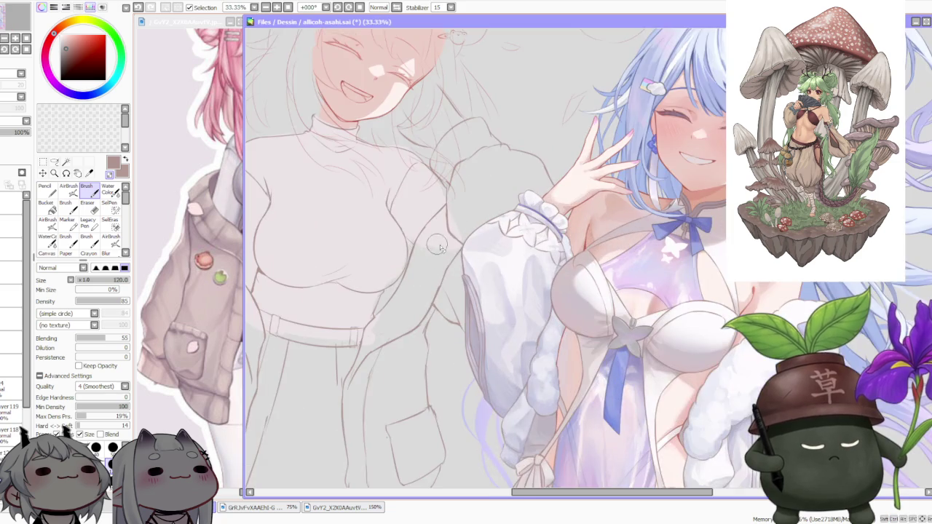
scroll(437, 248, "down", 1)
scroll(444, 219, "down", 1)
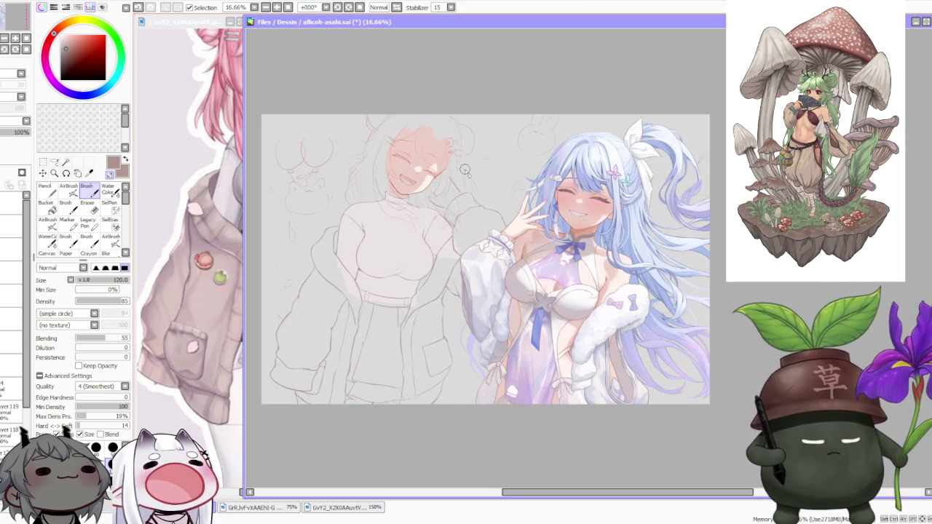
scroll(465, 169, "down", 1)
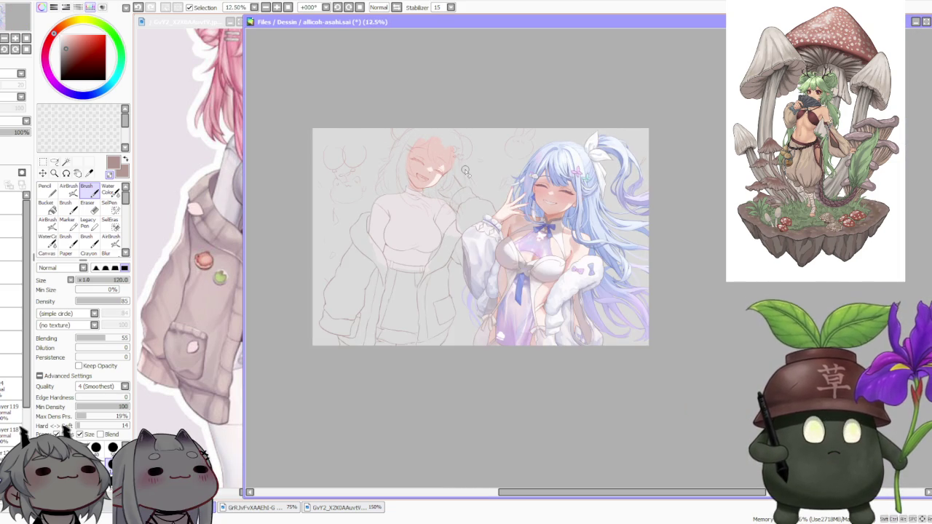
scroll(466, 172, "down", 1)
scroll(465, 170, "up", 4)
scroll(459, 170, "down", 2)
scroll(458, 170, "down", 1)
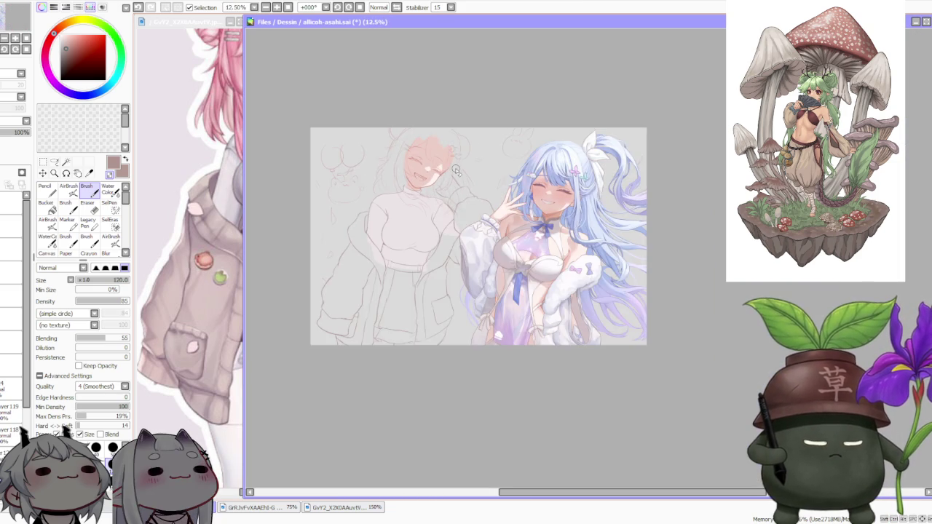
scroll(456, 169, "up", 2)
scroll(456, 170, "down", 2)
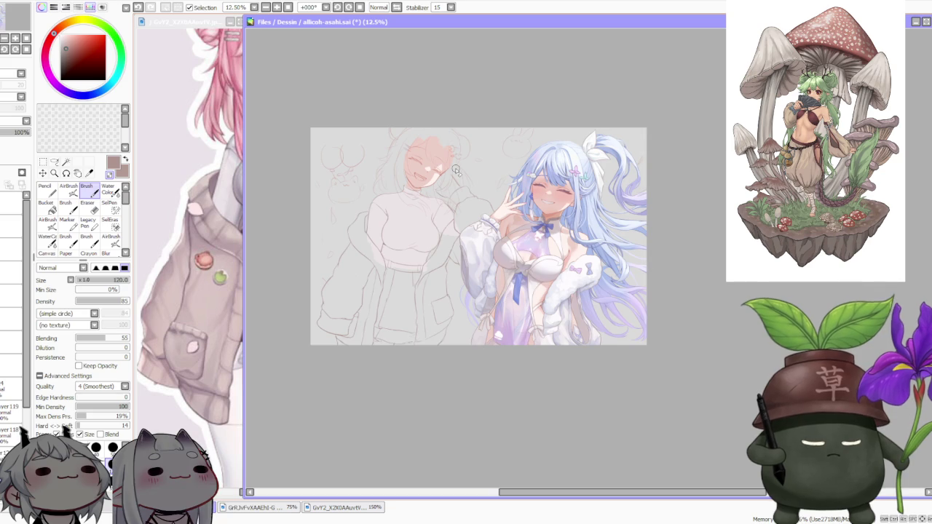
scroll(456, 170, "up", 2)
scroll(443, 176, "down", 1)
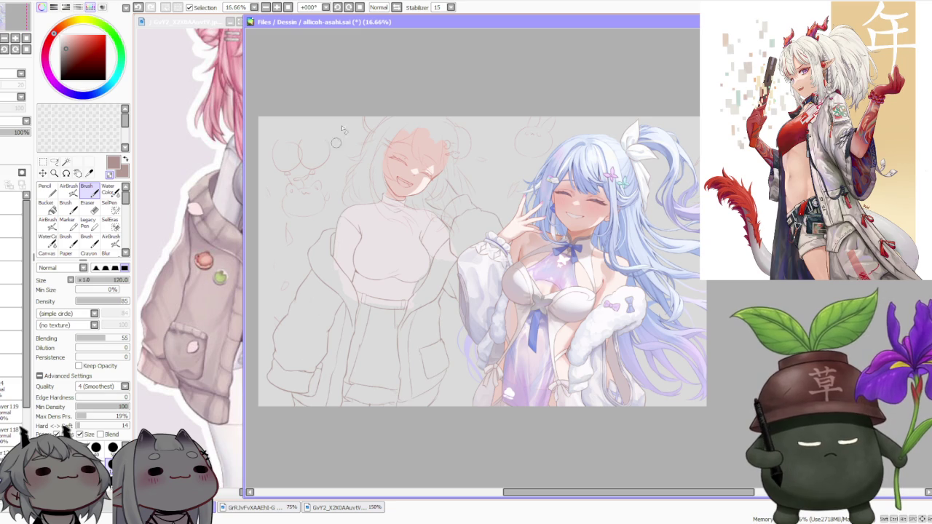
Step: Lasso the sweater shoulder beside the neck and free-deform it, skewing it downward
scroll(358, 225, "up", 5)
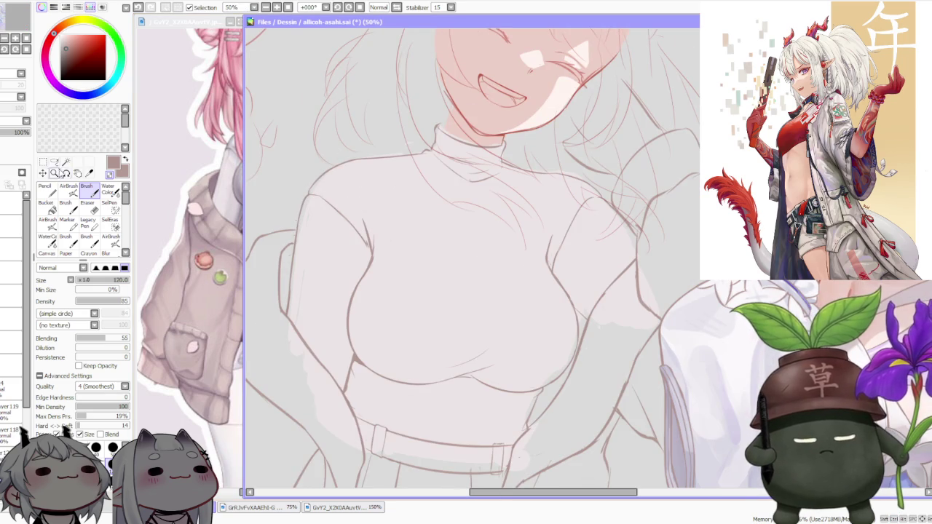
key("a")
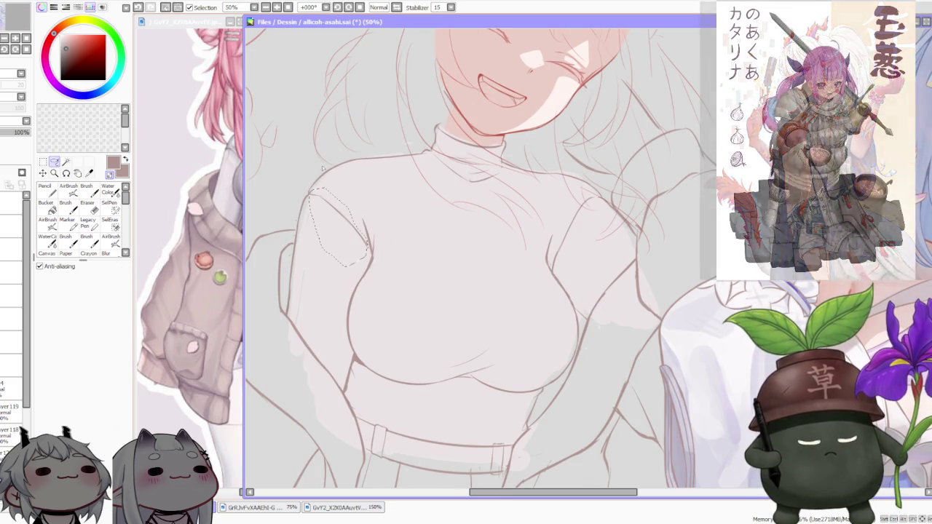
key("ctrl+t")
left_click_drag(370, 249, 371, 260)
scroll(370, 259, "down", 2)
scroll(373, 253, "down", 1)
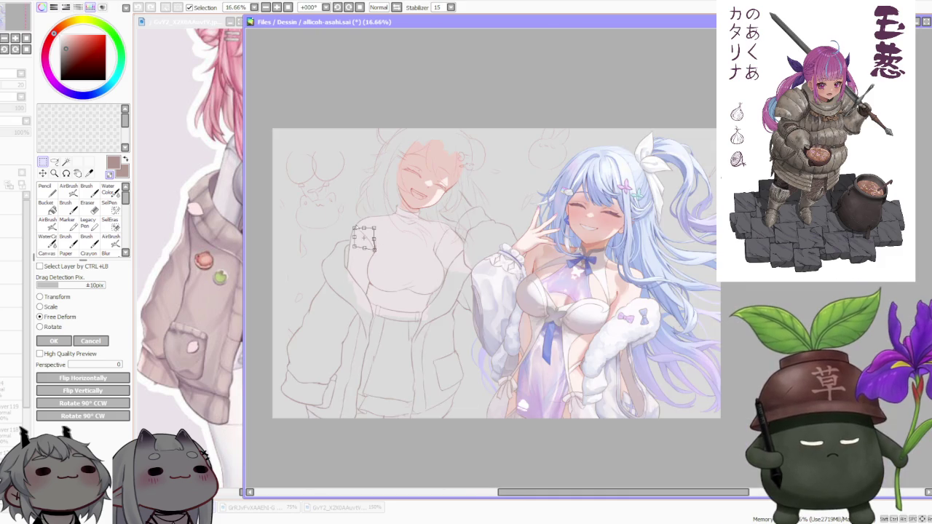
left_click(55, 342)
Step: Reselect the shoulder area, apply a second free deformation, and tilt the view about 56 degrees
scroll(375, 162, "down", 1)
scroll(379, 161, "up", 2)
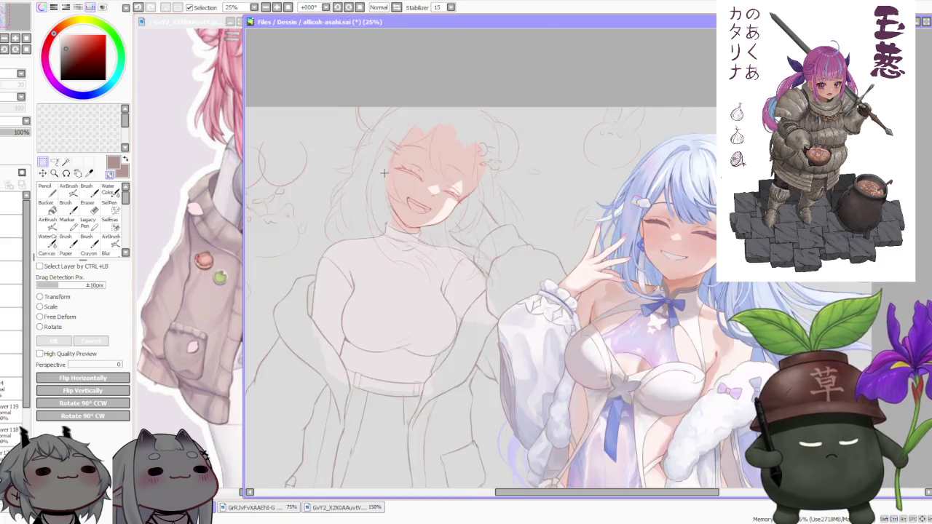
scroll(358, 152, "up", 1)
left_click(55, 161)
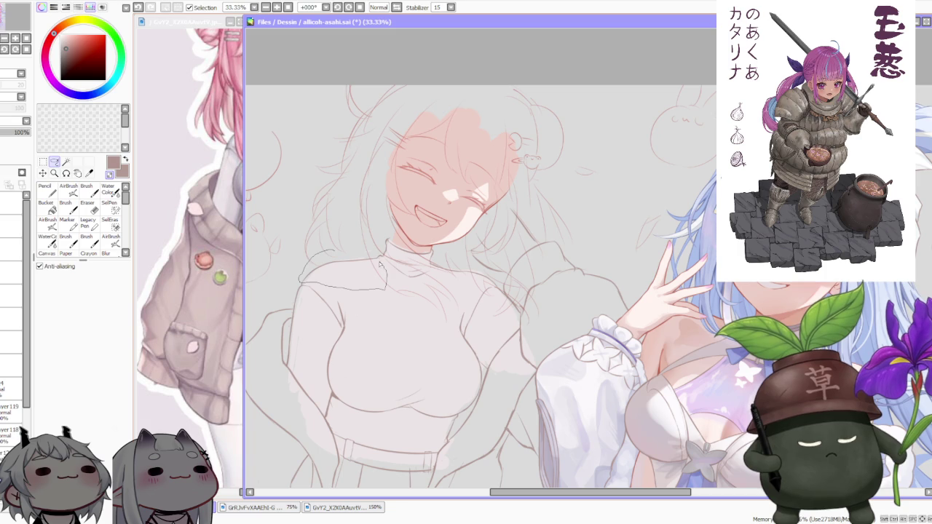
key("ctrl+t")
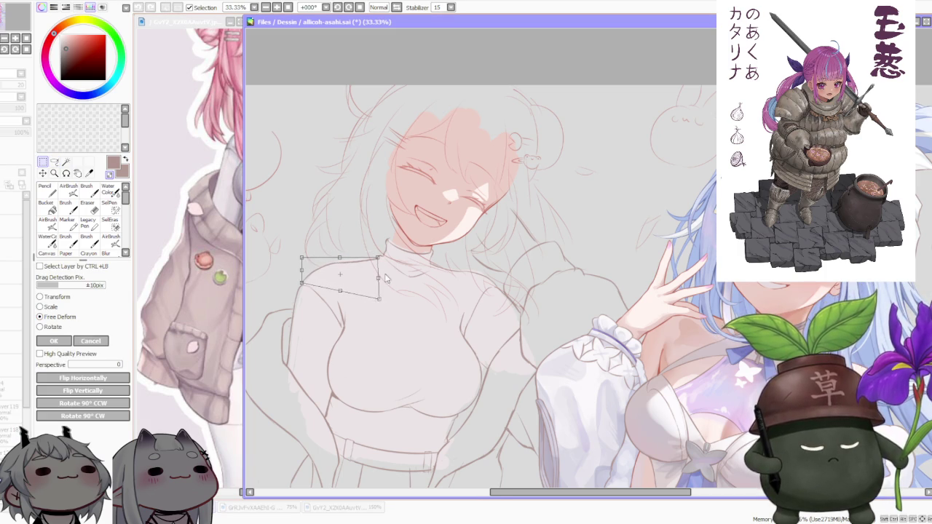
scroll(403, 211, "down", 2)
scroll(400, 227, "up", 2)
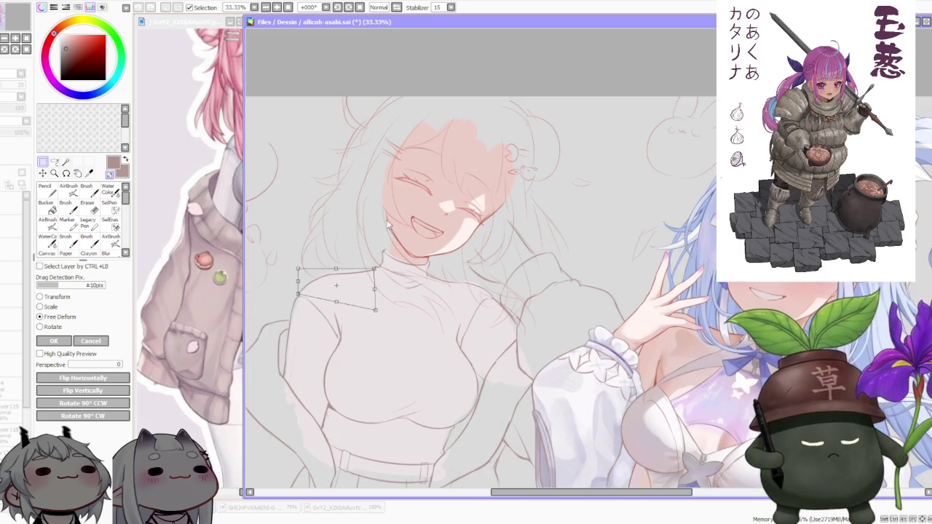
key("Return")
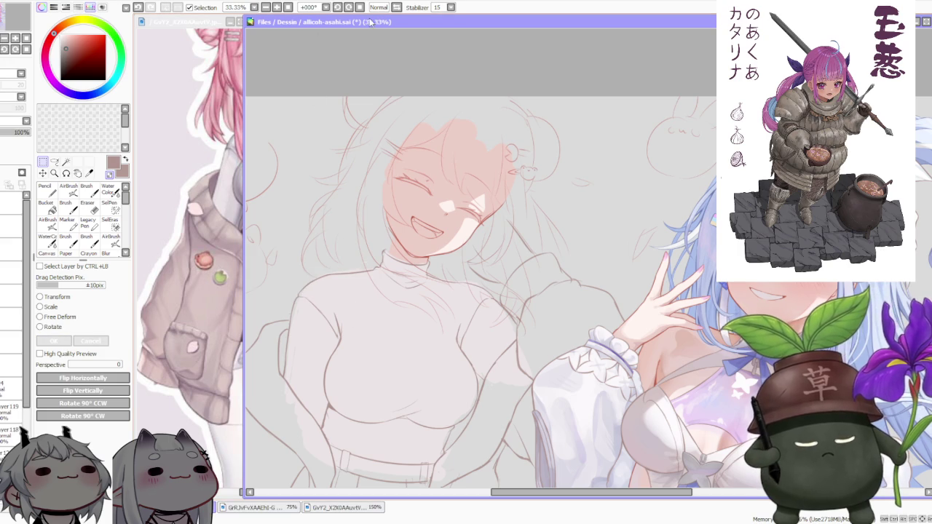
left_click_drag(452, 114, 461, 289)
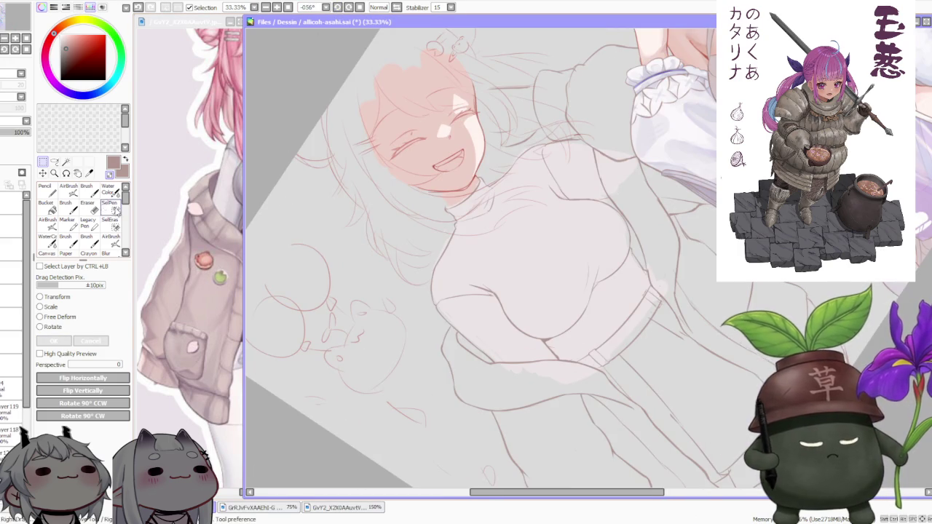
Step: Retrace the neck-to-shoulder sweater contour with two firmer brush strokes
left_click(86, 188)
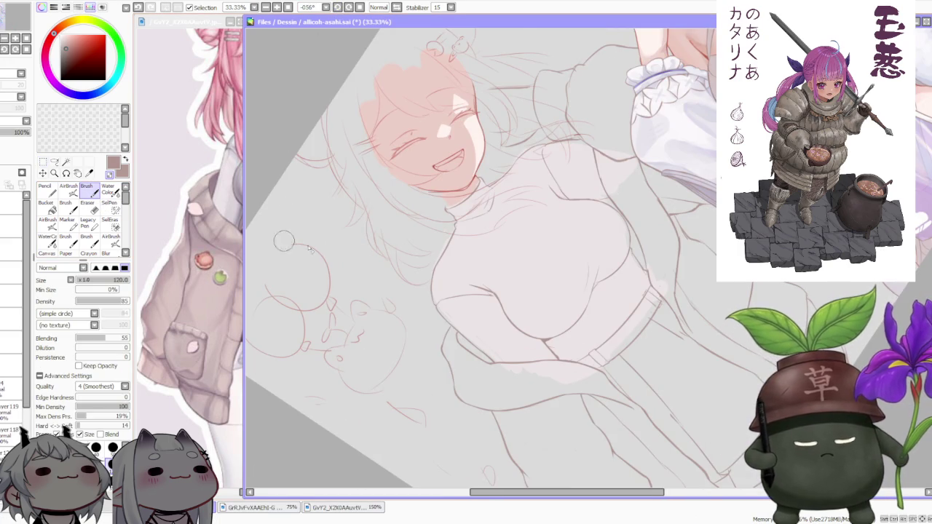
scroll(447, 295, "up", 3)
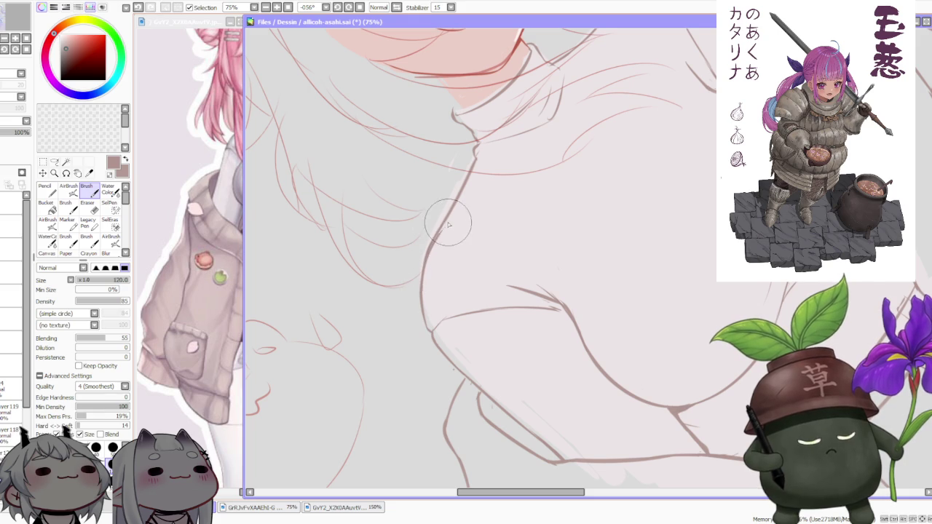
left_click_drag(440, 234, 474, 154)
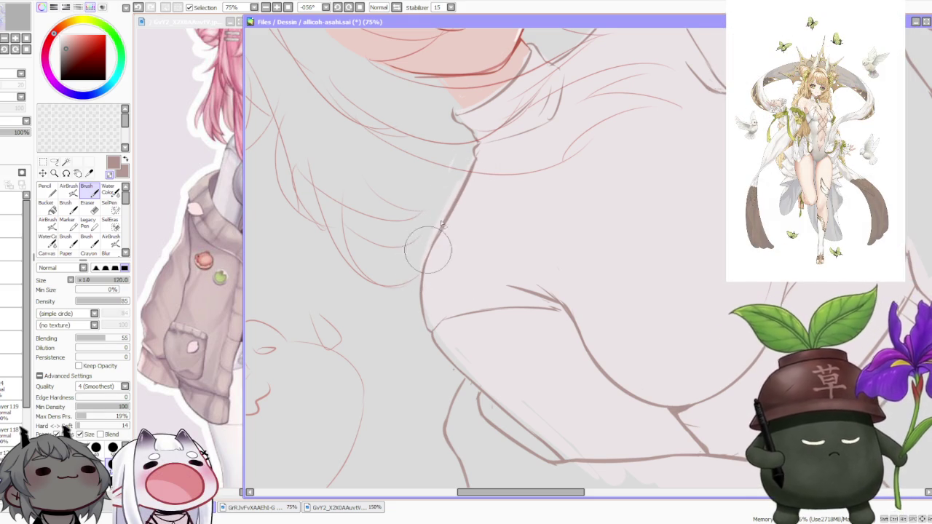
left_click_drag(440, 232, 475, 156)
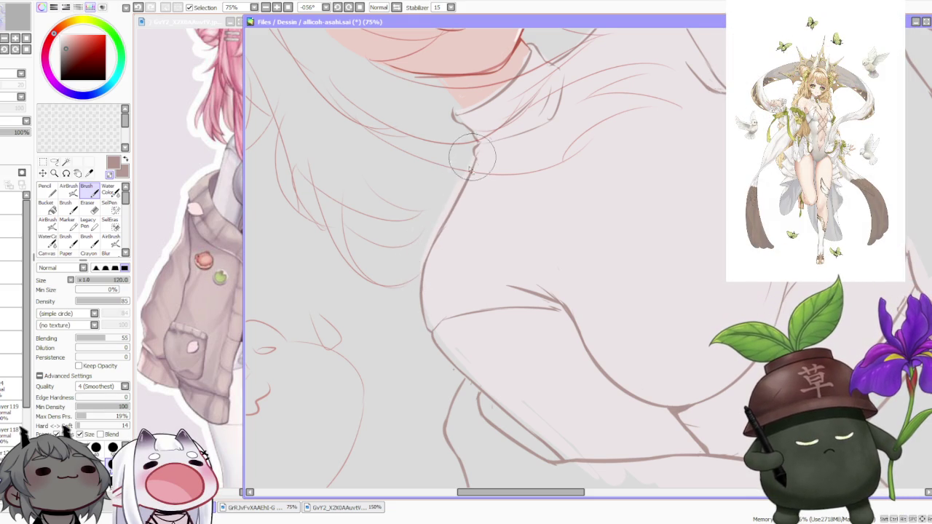
scroll(479, 157, "down", 2)
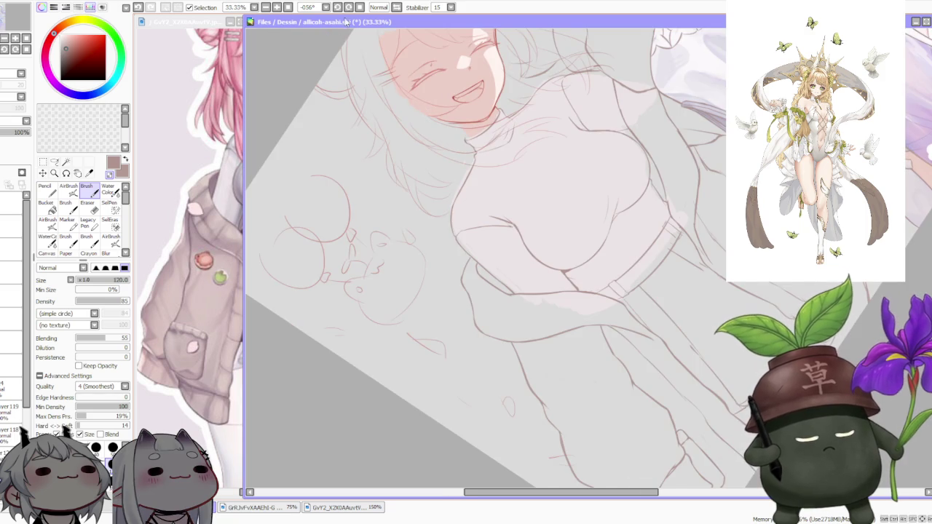
left_click(360, 8)
scroll(440, 175, "down", 2)
scroll(592, 167, "down", 2)
scroll(608, 190, "up", 3)
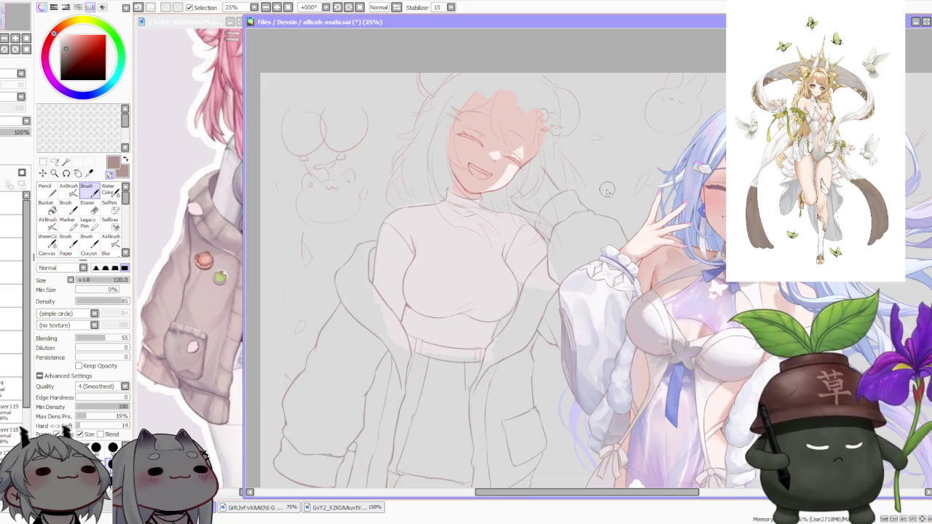
scroll(587, 217, "down", 2)
scroll(585, 268, "up", 1)
scroll(575, 291, "up", 2)
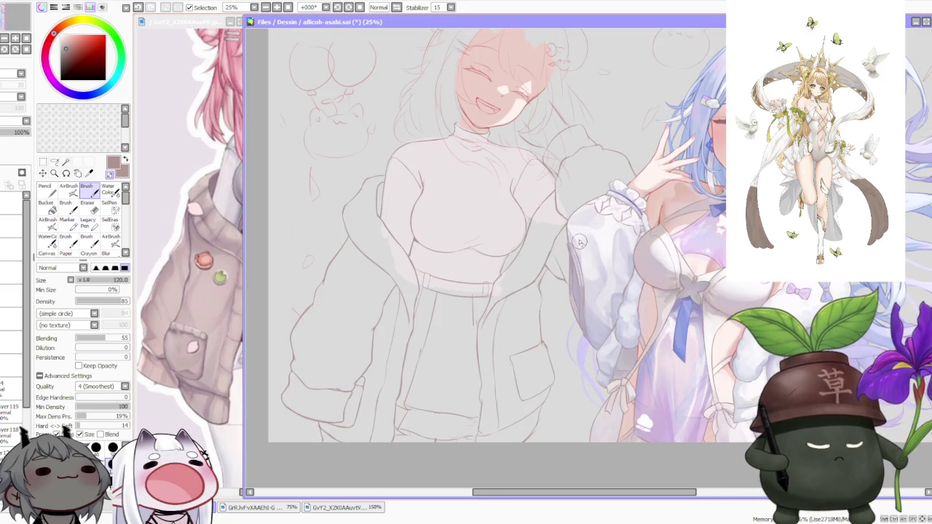
scroll(564, 252, "up", 1)
scroll(551, 269, "up", 3)
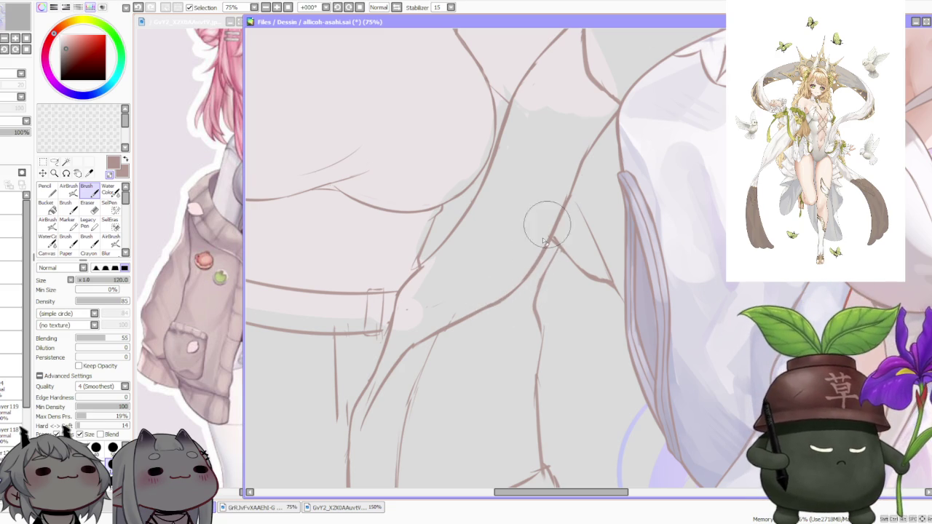
Step: Undo the previous stroke, redraw the belt loop to the belt's lower edge, and remove stray strokes
scroll(525, 237, "down", 1)
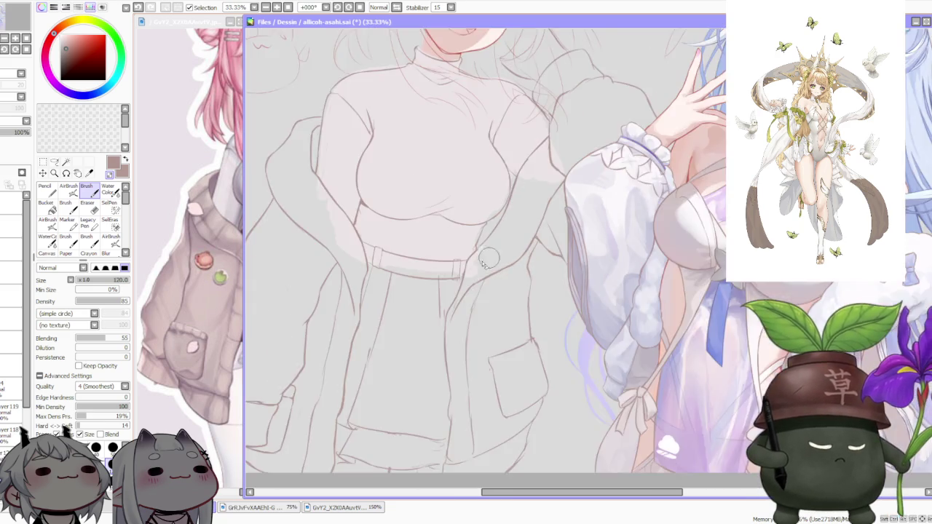
scroll(470, 259, "up", 1)
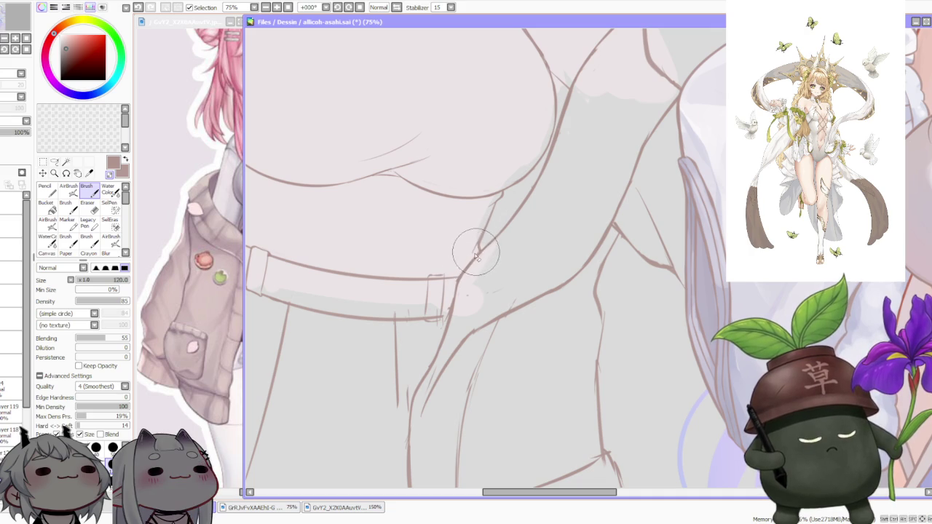
scroll(475, 255, "down", 1)
scroll(466, 291, "up", 1)
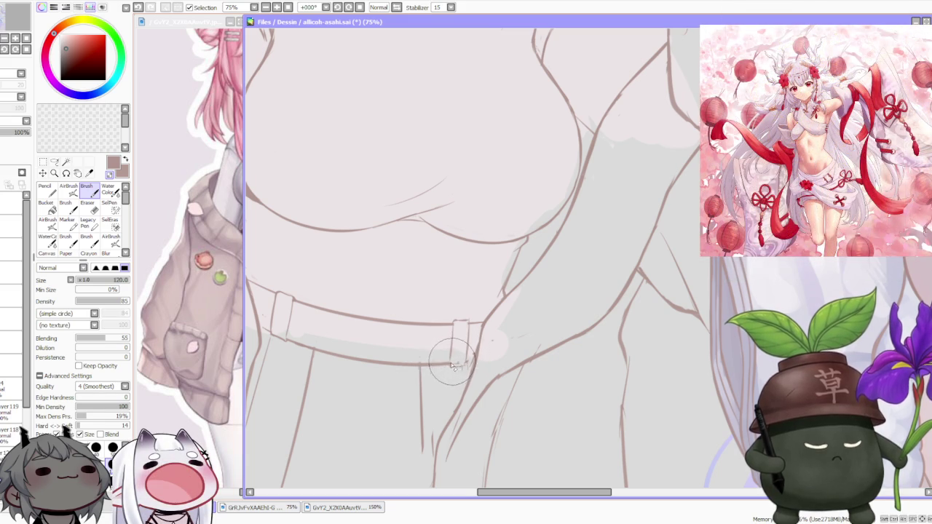
key("ctrl+z")
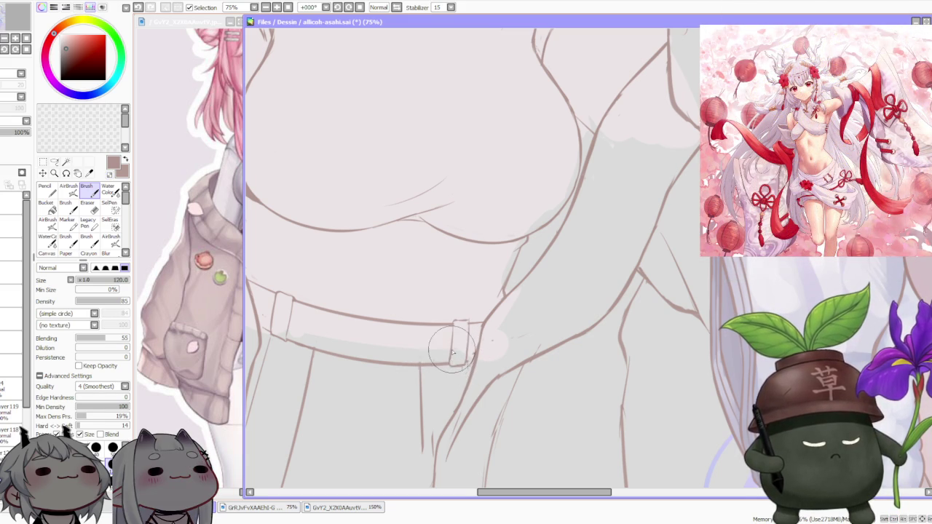
left_click_drag(467, 362, 454, 325)
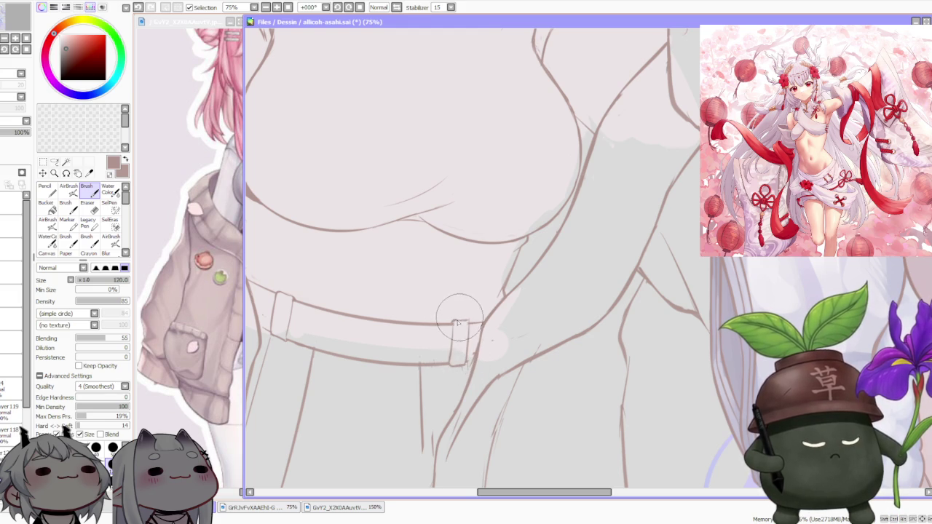
key("ctrl+z")
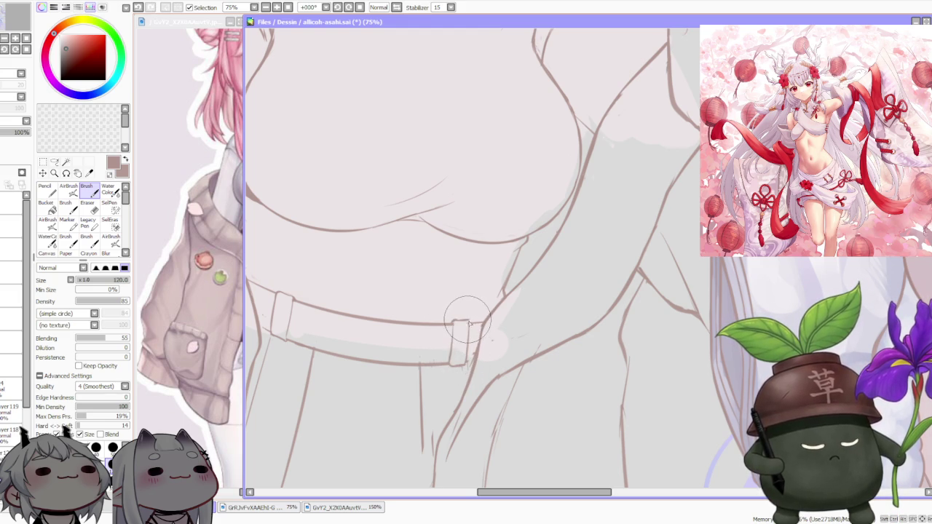
scroll(465, 317, "up", 1)
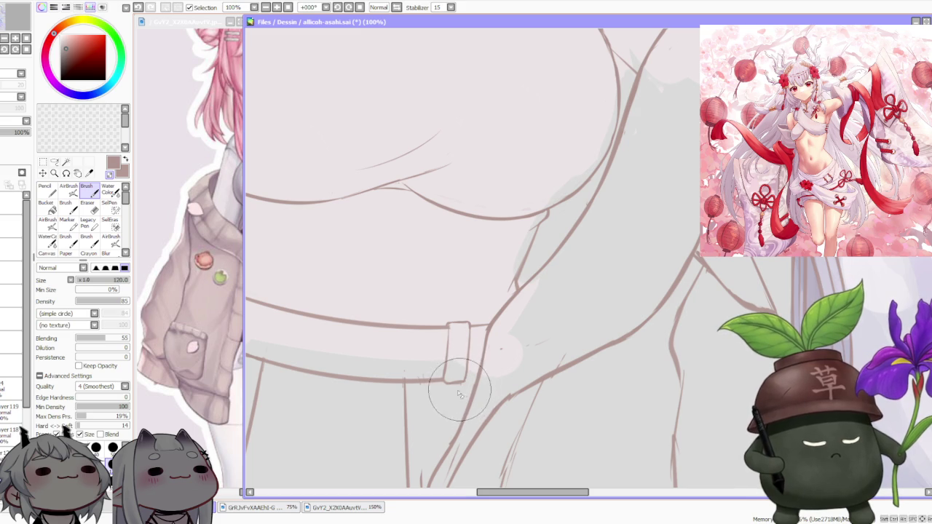
key("ctrl+z")
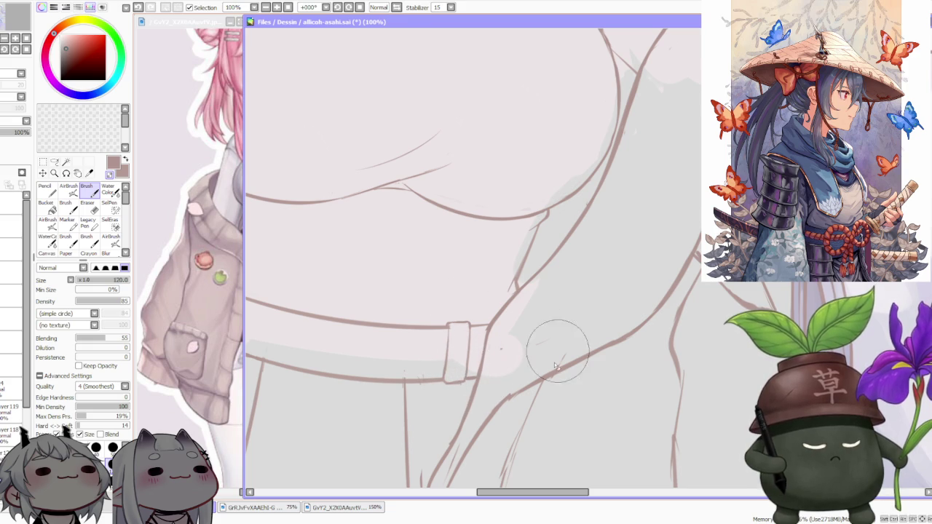
scroll(543, 343, "down", 3)
scroll(541, 218, "down", 3)
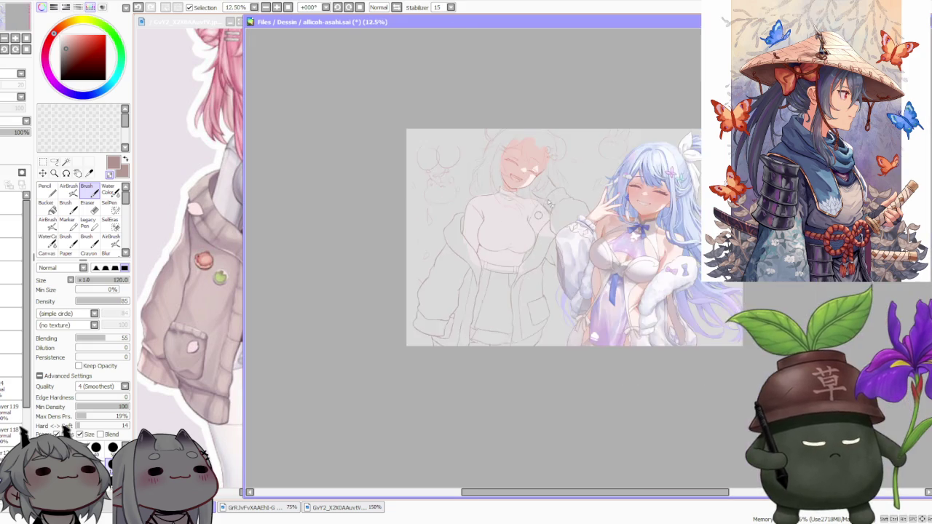
Step: Undo the last two brush strokes on the lower jacket and skirt, then zoom to 50%
scroll(566, 184, "up", 1)
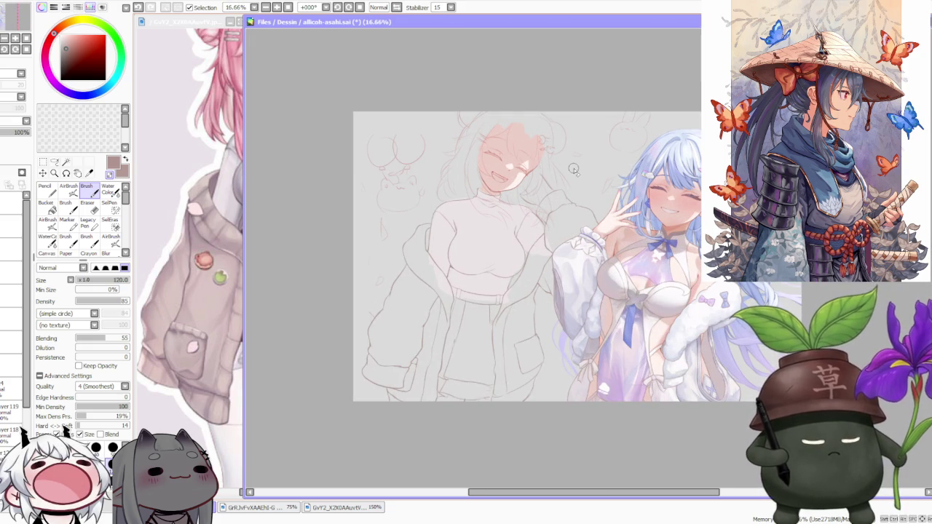
scroll(491, 326, "up", 2)
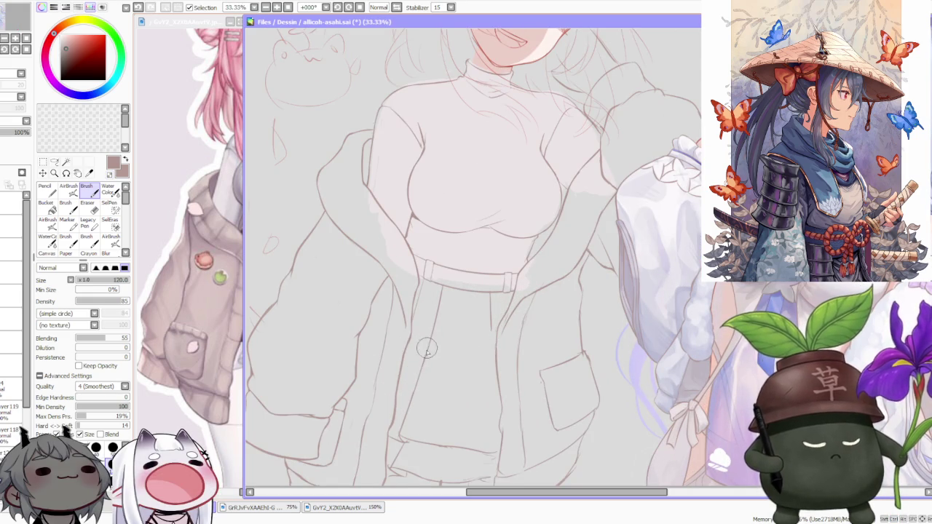
key("ctrl+z")
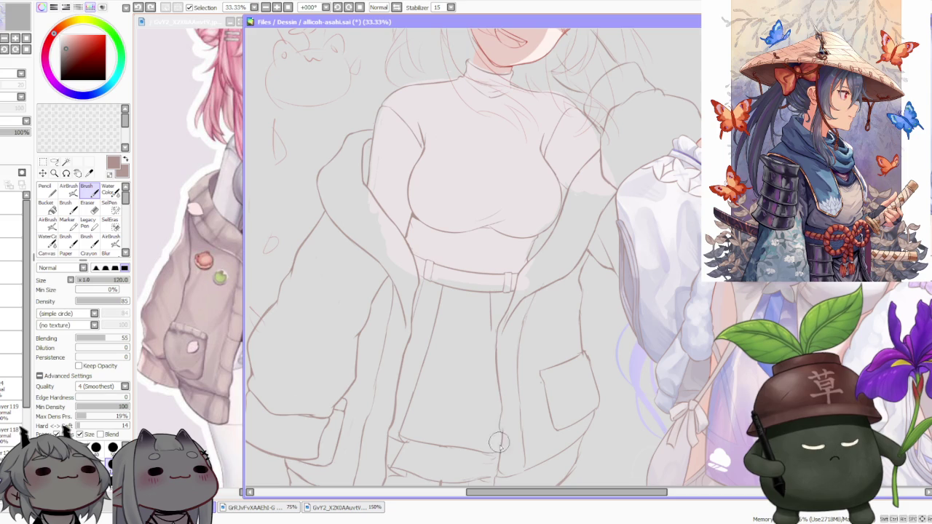
key("ctrl+z")
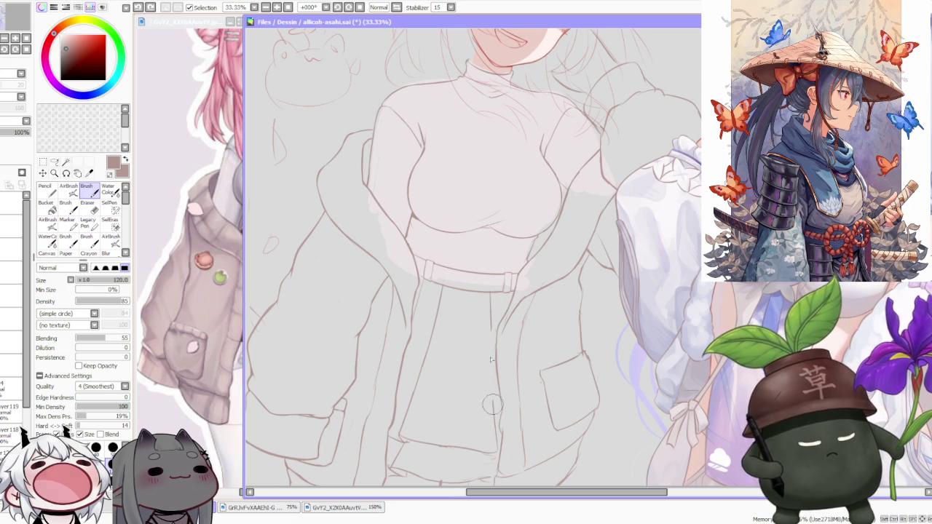
scroll(486, 350, "up", 1)
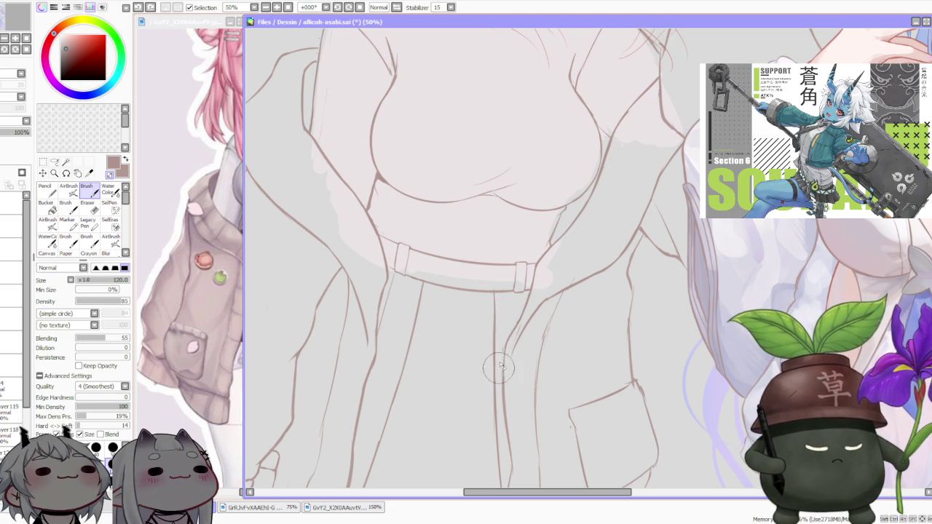
scroll(495, 302, "up", 1)
scroll(494, 290, "up", 1)
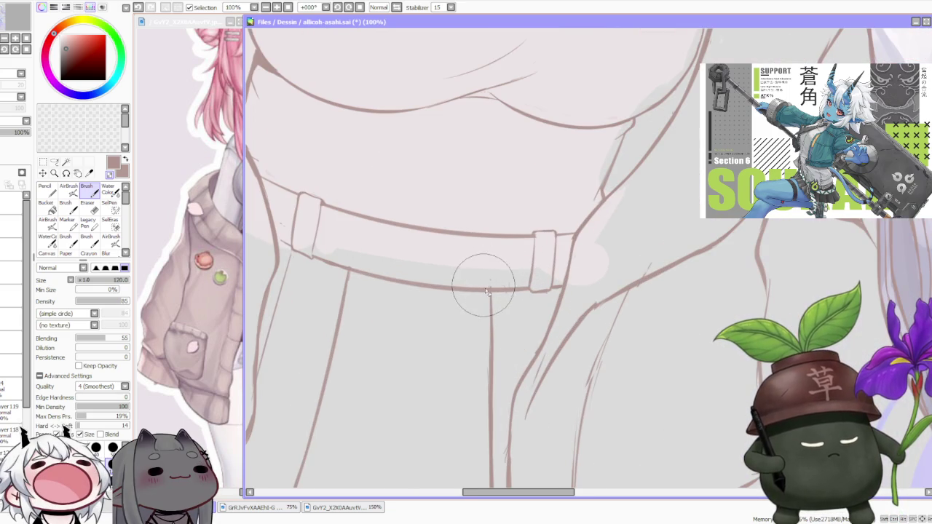
scroll(499, 282, "down", 1)
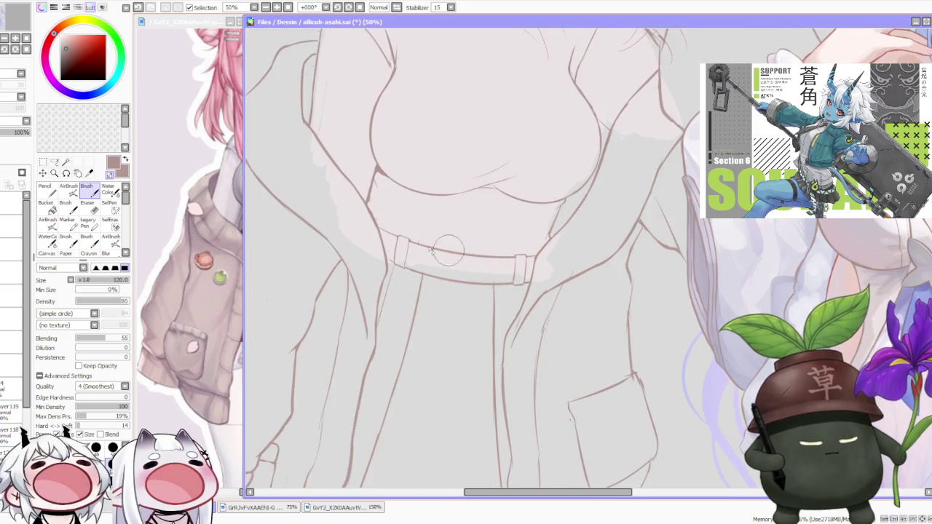
scroll(397, 248, "up", 1)
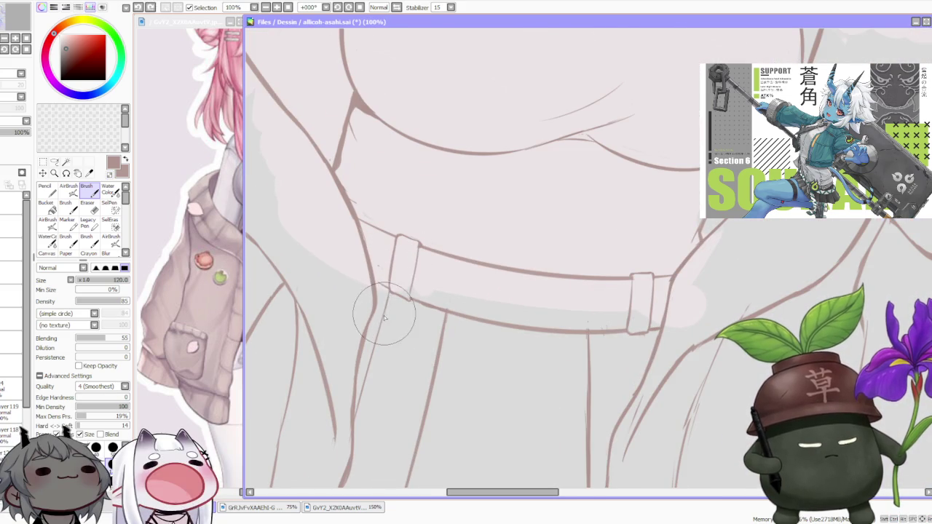
key("x")
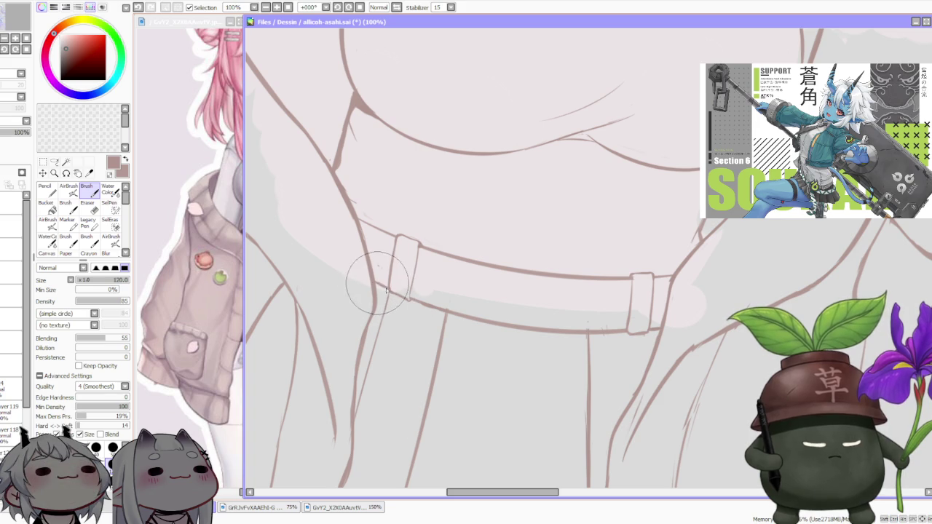
scroll(379, 284, "down", 1)
scroll(417, 260, "up", 1)
scroll(427, 271, "up", 1)
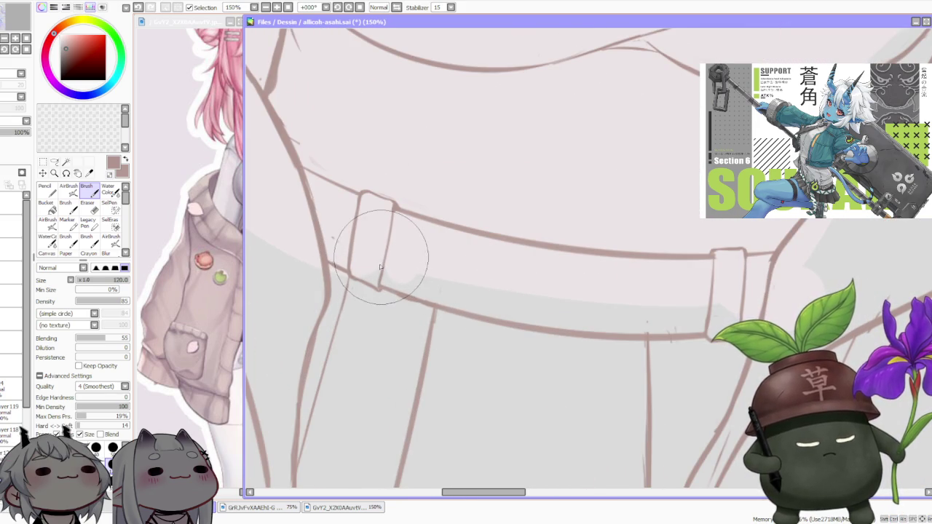
scroll(386, 255, "down", 1)
scroll(385, 270, "down", 1)
scroll(374, 197, "down", 1)
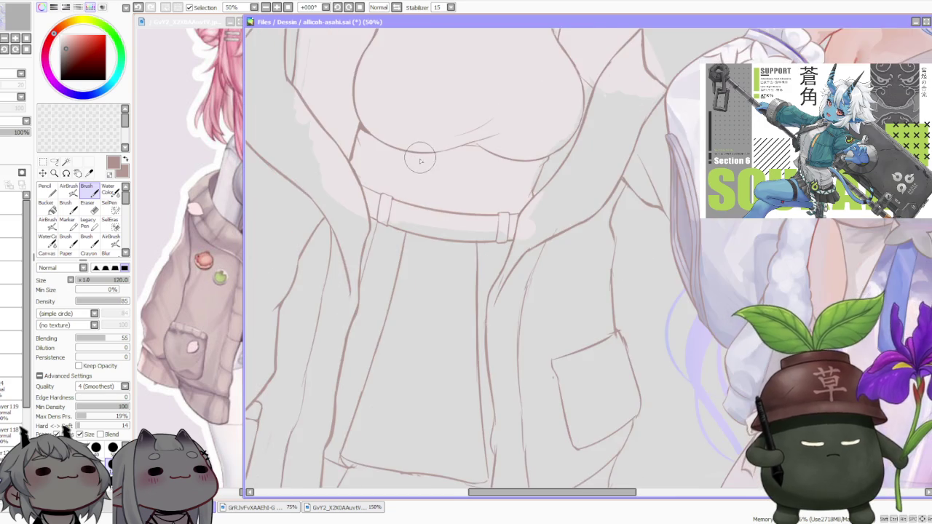
scroll(416, 156, "down", 1)
scroll(444, 164, "down", 1)
scroll(461, 164, "down", 1)
scroll(460, 156, "up", 1)
scroll(461, 156, "up", 1)
scroll(469, 209, "up", 1)
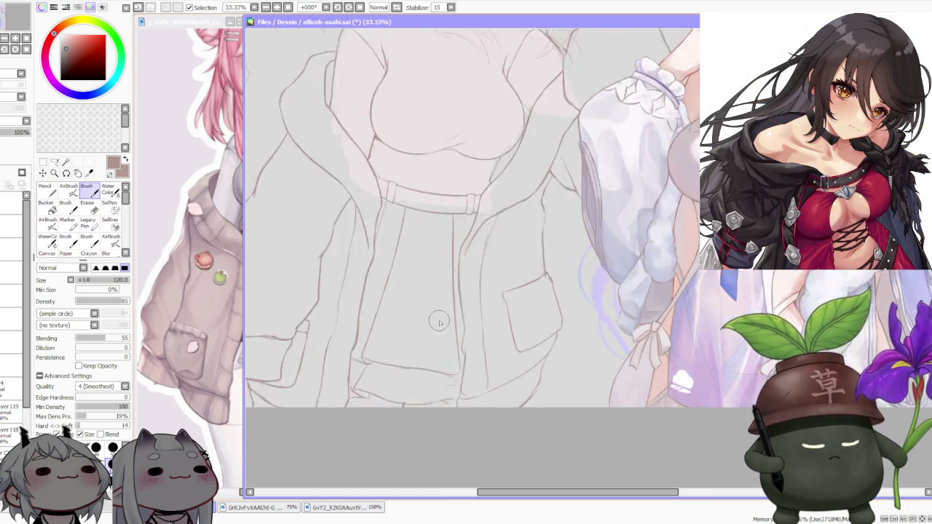
Step: Zoom to the jacket hem and extend the fold lines down the jacket front
scroll(395, 371, "up", 1)
scroll(395, 371, "down", 1)
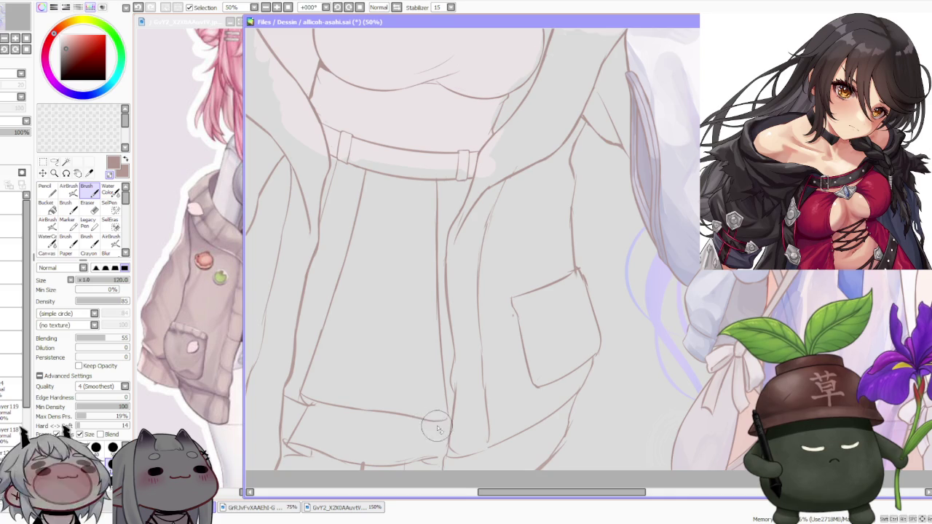
scroll(435, 434, "down", 2)
scroll(414, 433, "up", 1)
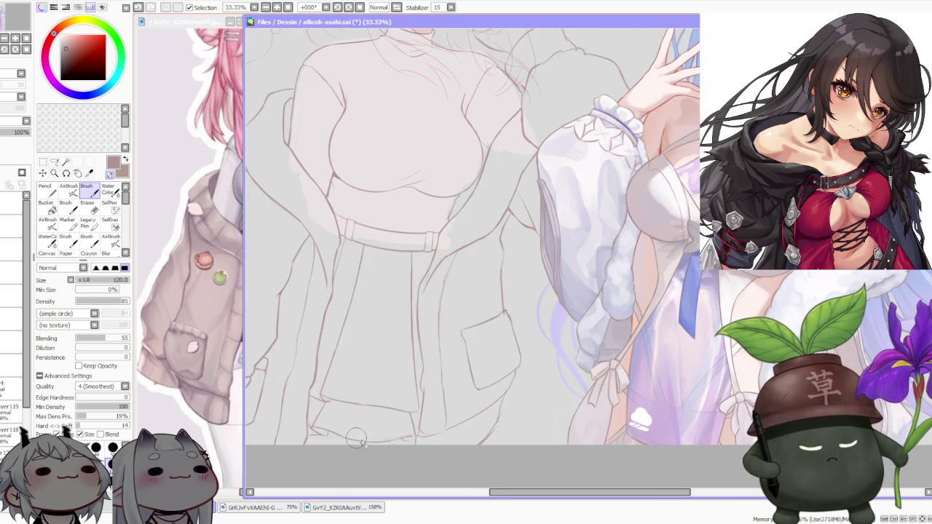
scroll(368, 442, "down", 1)
scroll(350, 416, "up", 3)
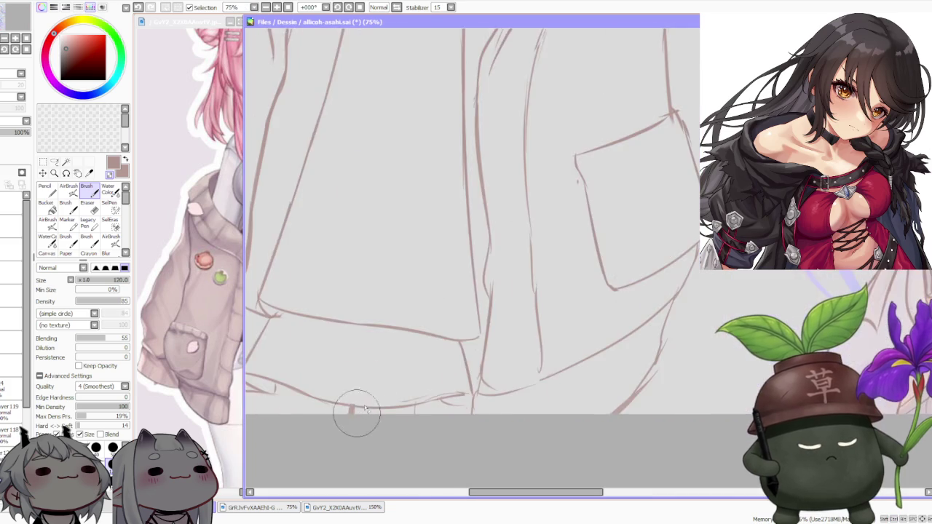
scroll(349, 415, "up", 1)
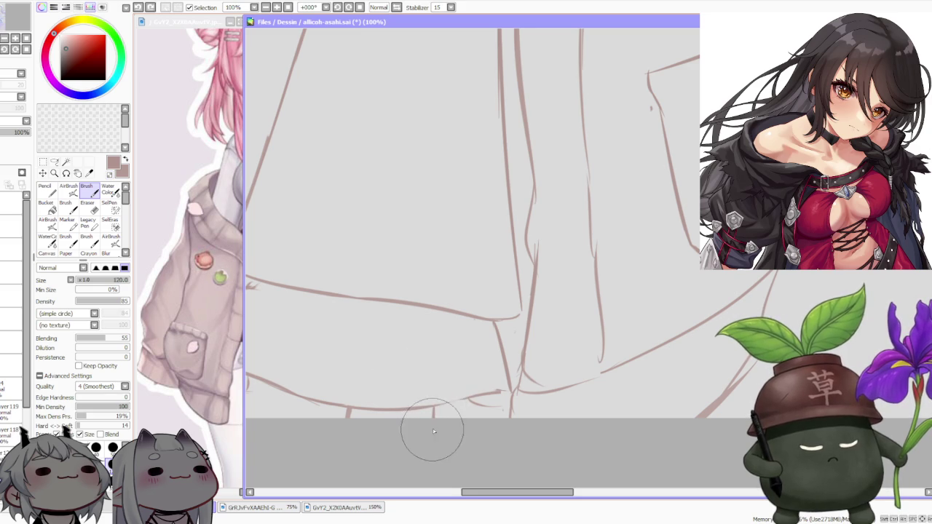
scroll(426, 399, "down", 1)
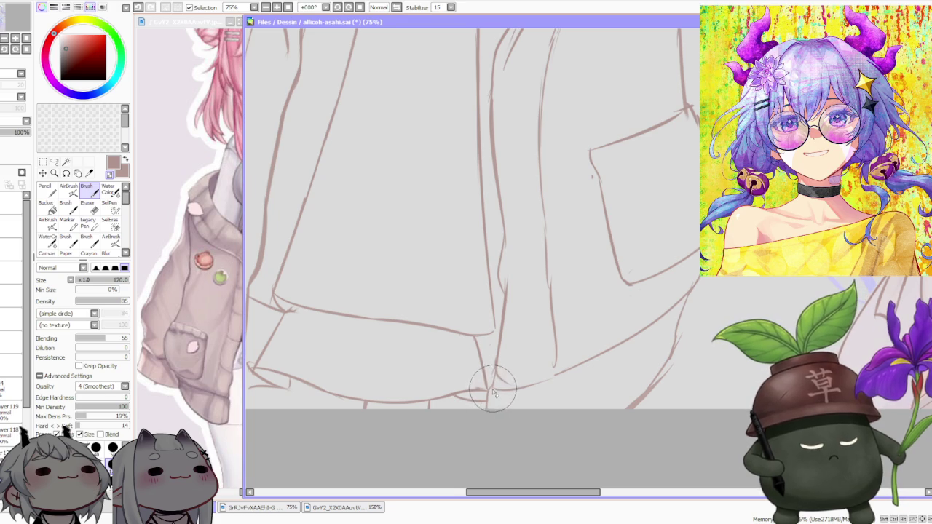
scroll(555, 307, "down", 2)
scroll(547, 321, "up", 1)
scroll(536, 334, "up", 1)
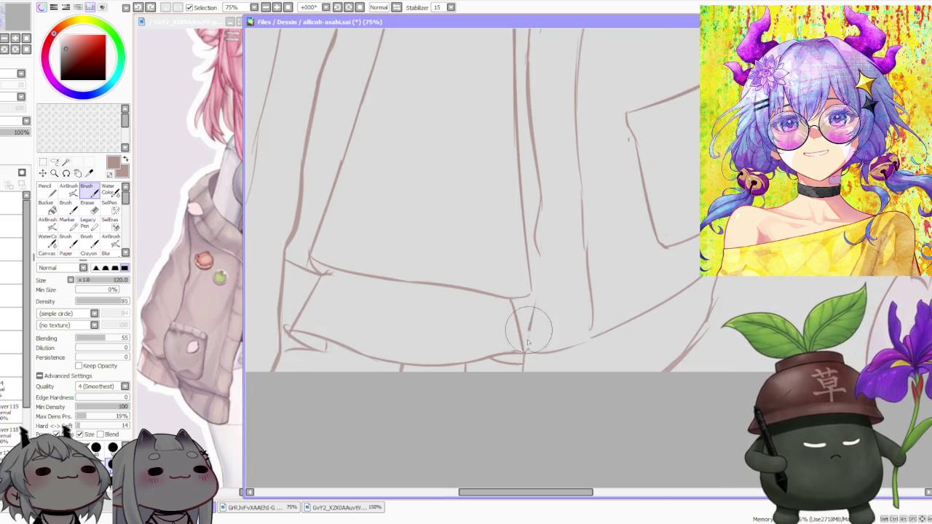
left_click_drag(531, 320, 533, 350)
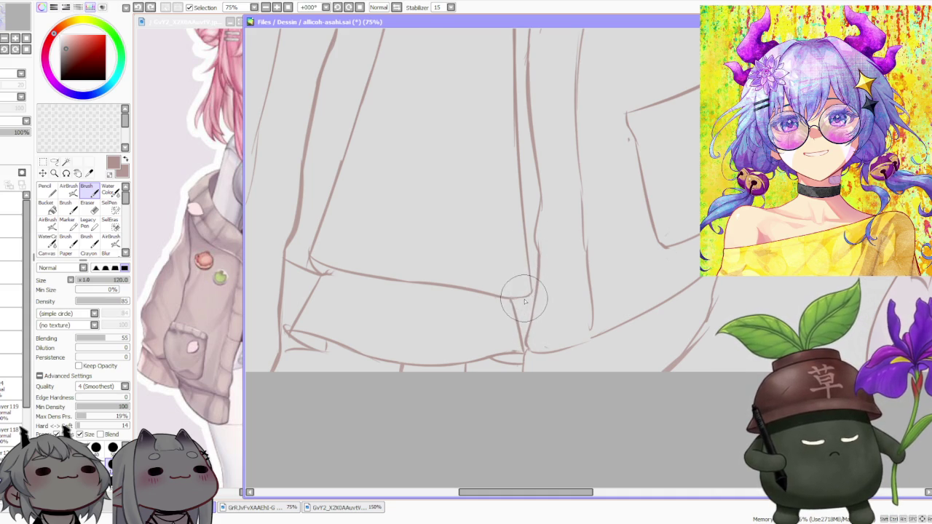
Step: Redraw the hem line where it meets the fold junction
left_click_drag(529, 294, 531, 286)
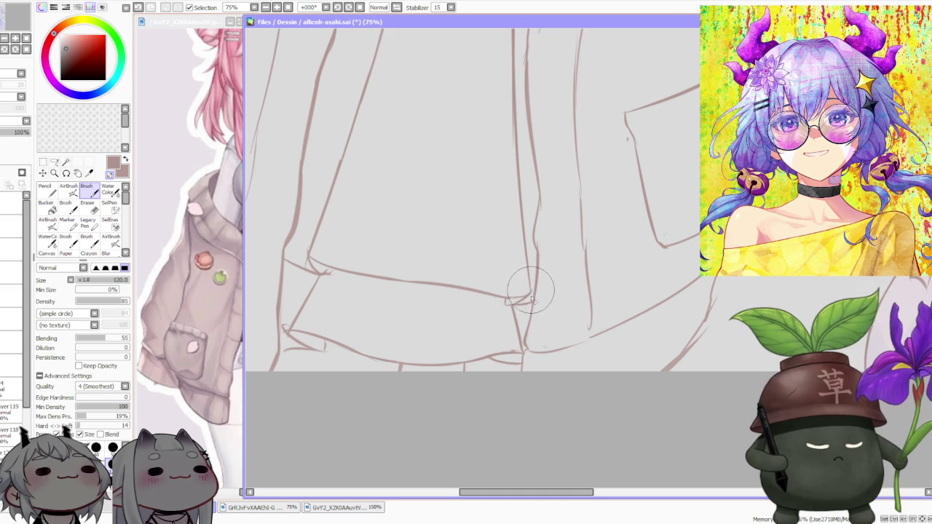
scroll(514, 295, "down", 3)
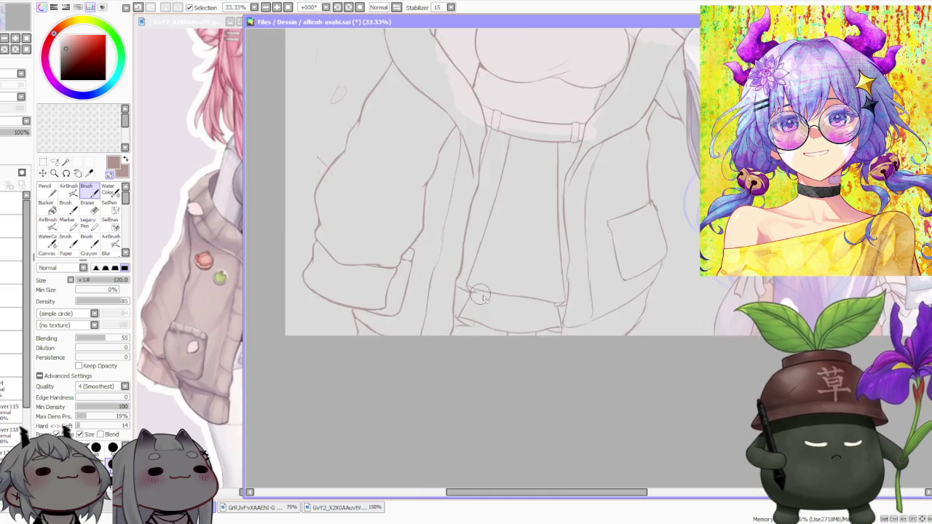
scroll(479, 296, "up", 2)
scroll(468, 286, "up", 1)
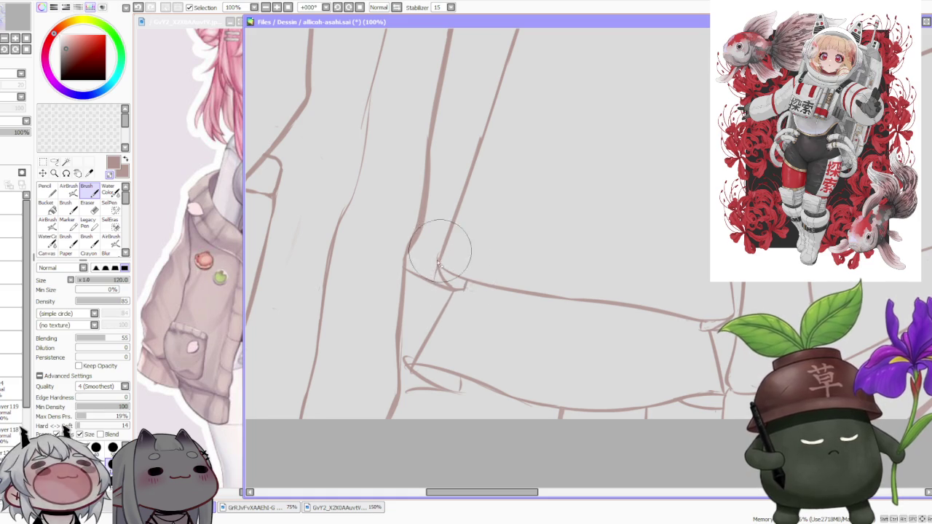
Step: Redraw the line crossing at the jacket fold and zoom out to 33%
left_click_drag(406, 270, 459, 285)
scroll(437, 269, "down", 3)
scroll(466, 240, "down", 3)
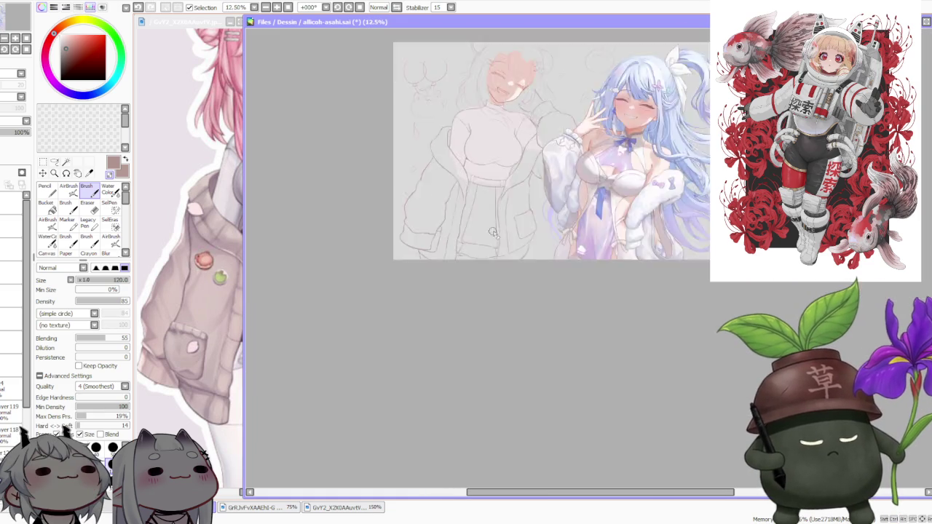
scroll(510, 204, "down", 2)
scroll(526, 191, "up", 3)
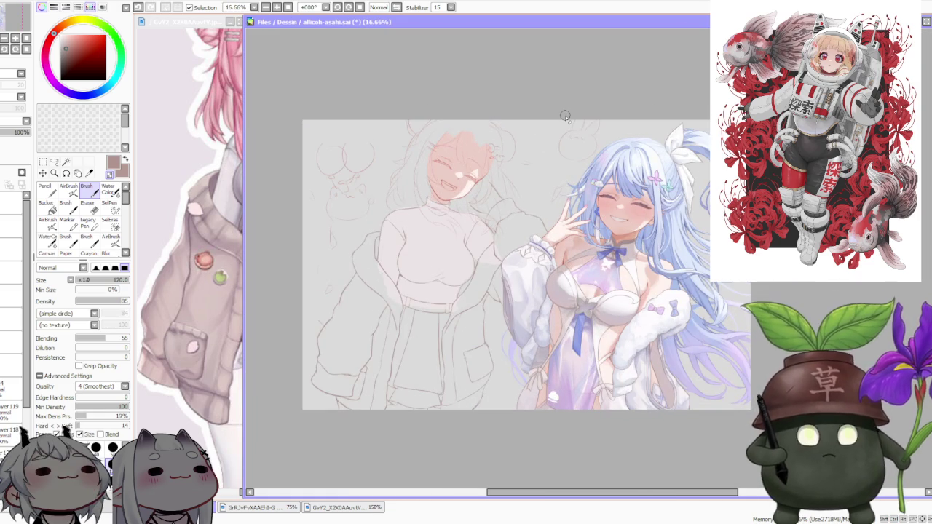
scroll(577, 169, "down", 1)
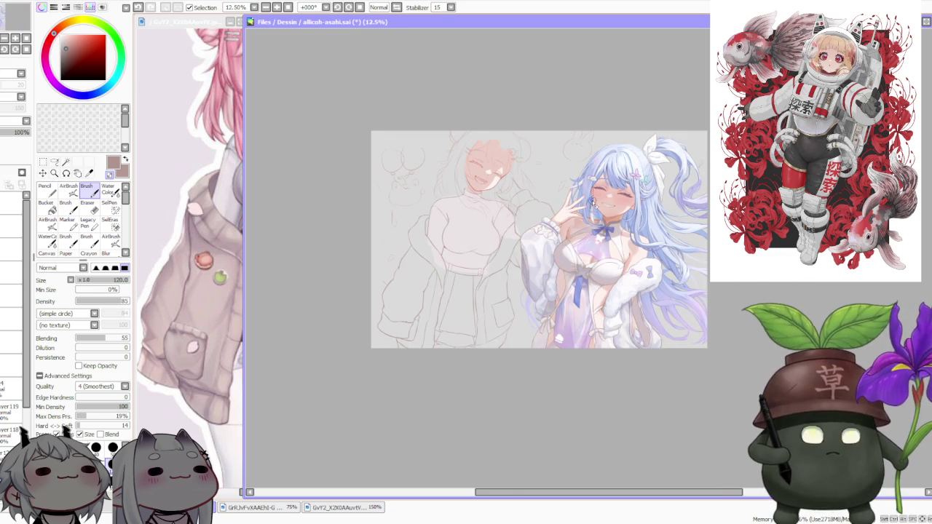
scroll(595, 196, "up", 2)
scroll(597, 195, "down", 1)
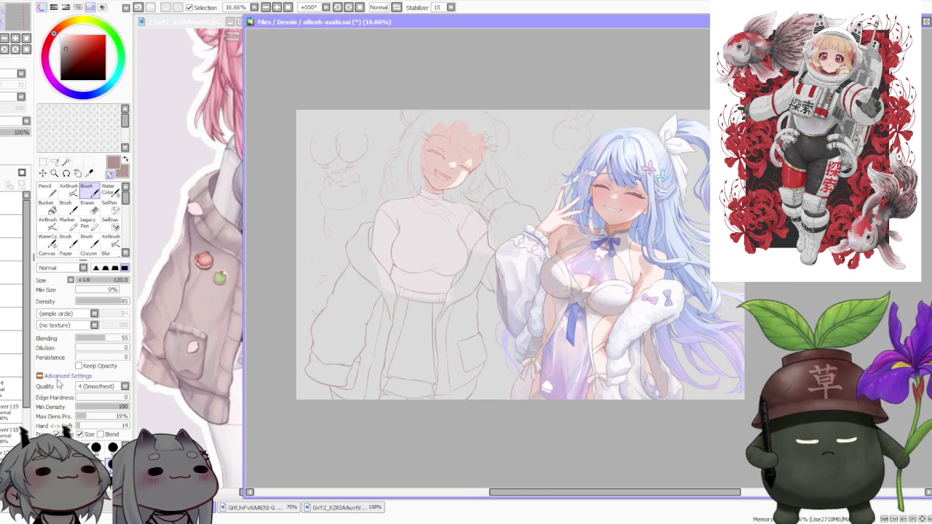
scroll(14, 349, "down", 3)
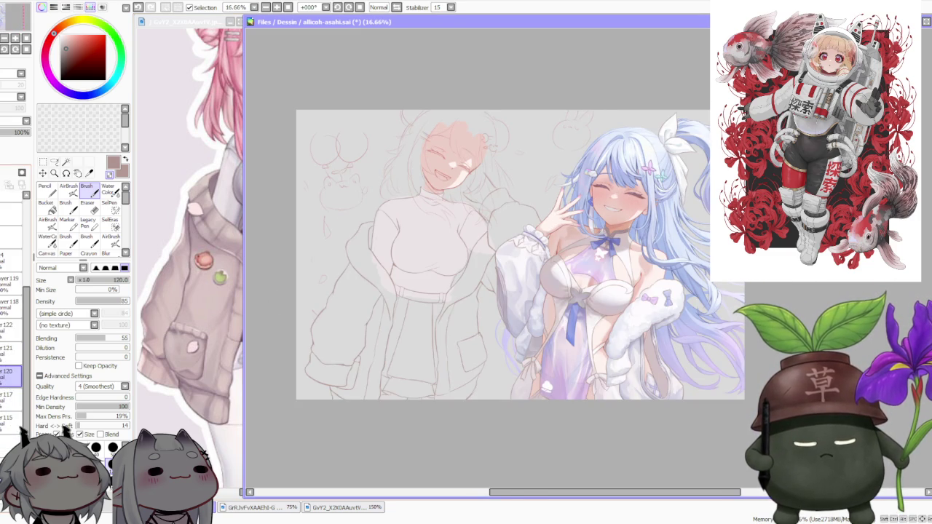
scroll(473, 195, "down", 1)
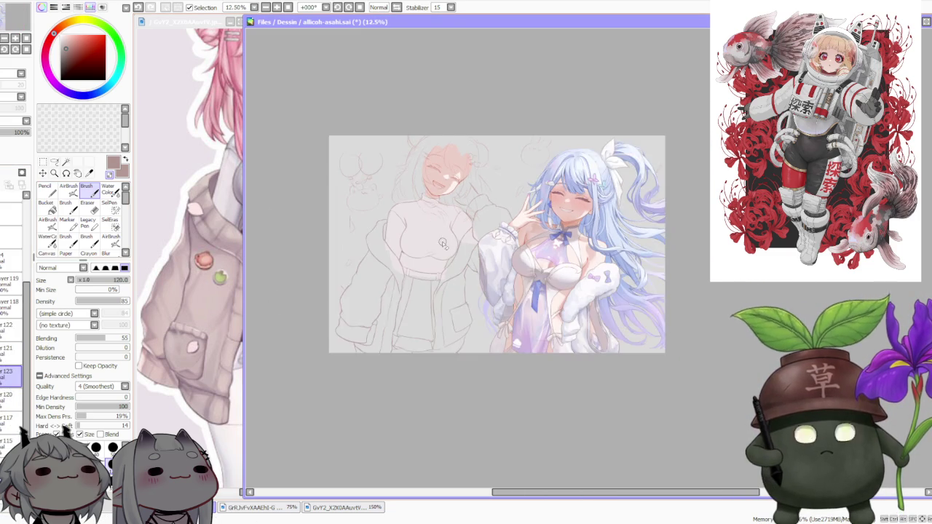
scroll(442, 246, "up", 1)
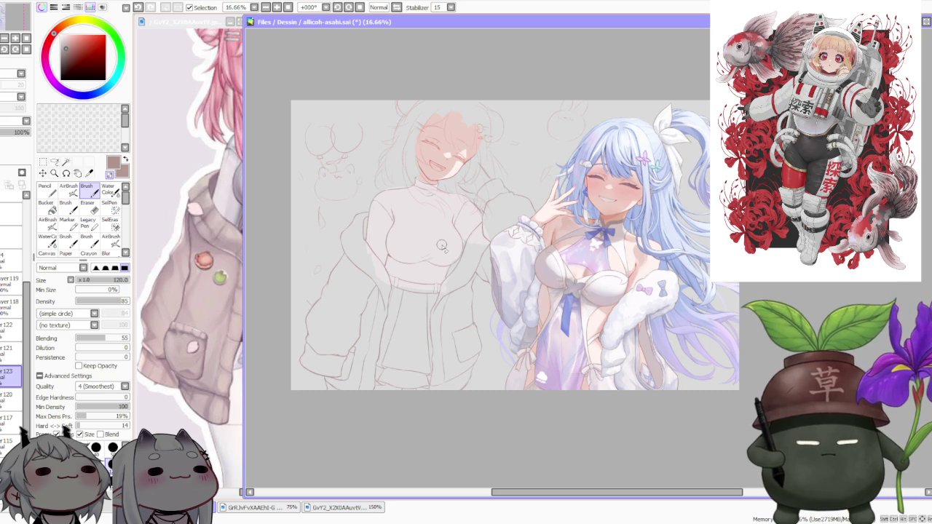
Step: Pick a lighter pink from the reference and paint base colour on the jacket's lower left side
right_click(178, 286)
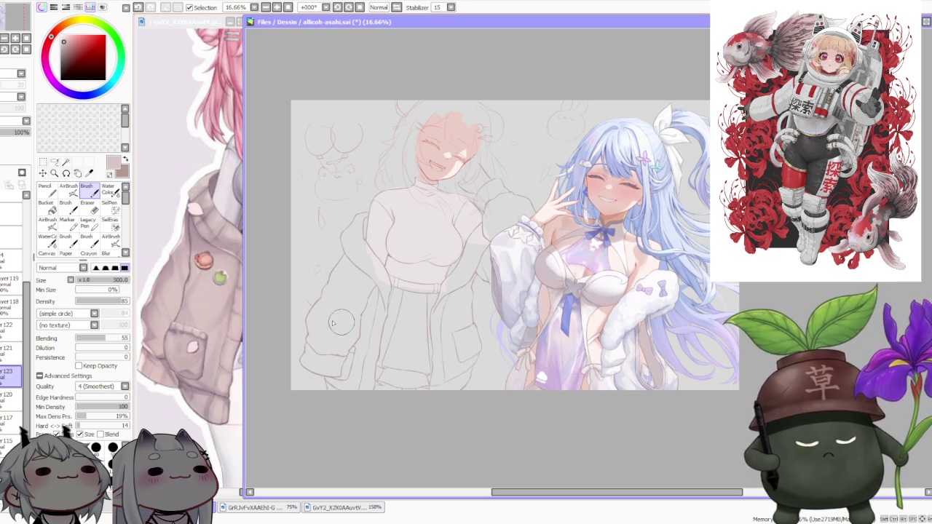
mouse_move(345, 354)
left_mouse_down()
mouse_move(348, 334)
mouse_move(340, 351)
left_mouse_up()
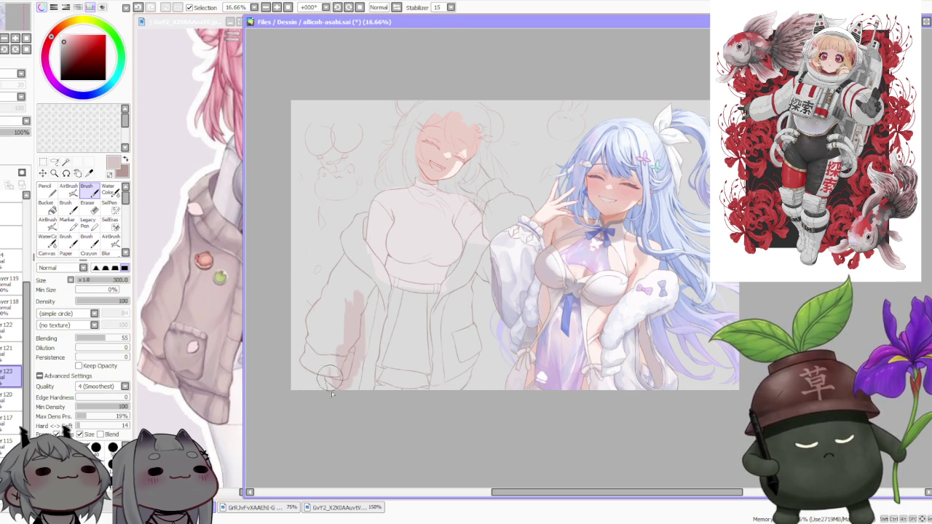
mouse_move(339, 395)
left_mouse_down()
mouse_move(348, 361)
mouse_move(364, 361)
left_mouse_up()
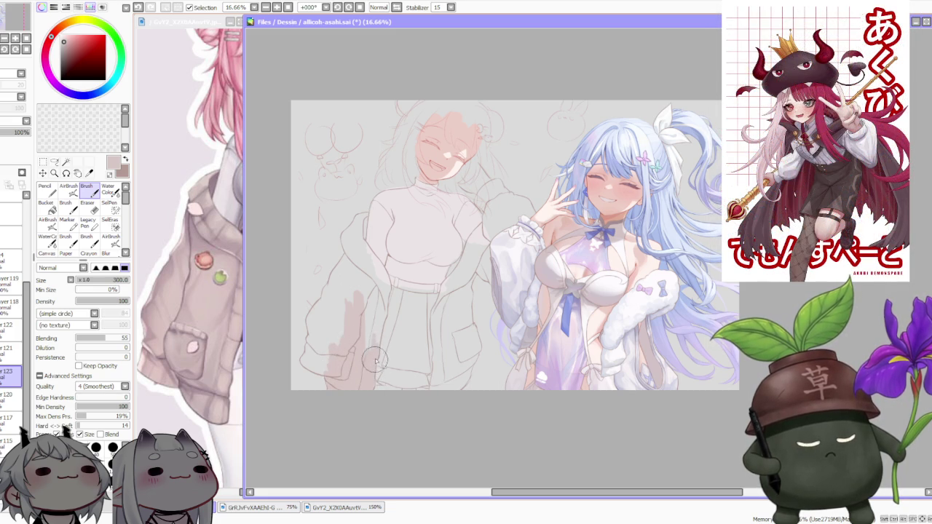
scroll(357, 337, "up", 2)
mouse_move(300, 320)
left_mouse_down()
mouse_move(323, 266)
mouse_move(342, 266)
mouse_move(333, 250)
mouse_move(343, 284)
left_mouse_up()
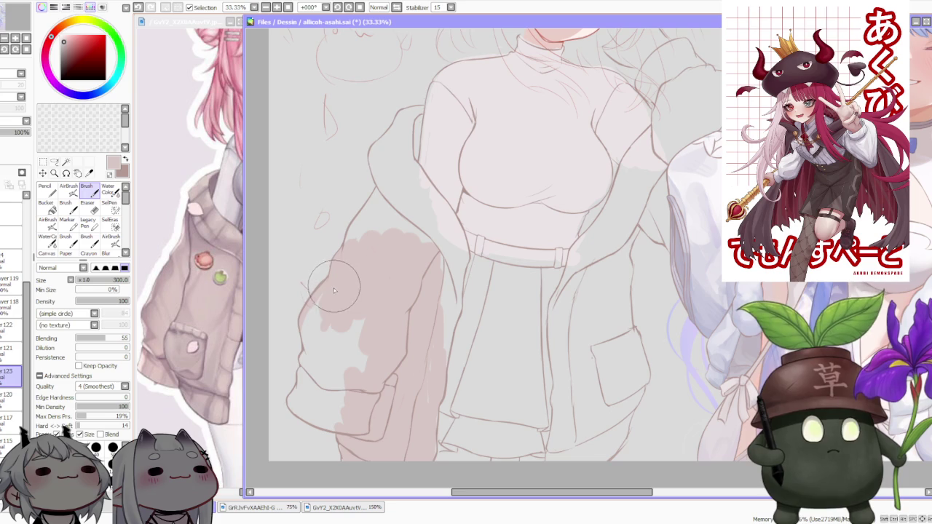
Step: Brush pinkish base colour along the jacket's left edge, lower-left area and upper panel
left_click_drag(313, 315, 309, 334)
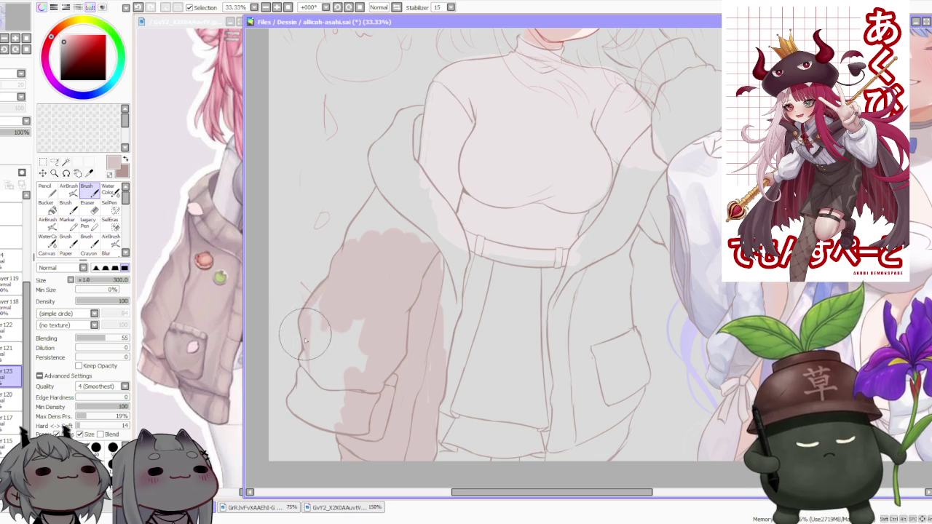
left_click_drag(302, 302, 309, 312)
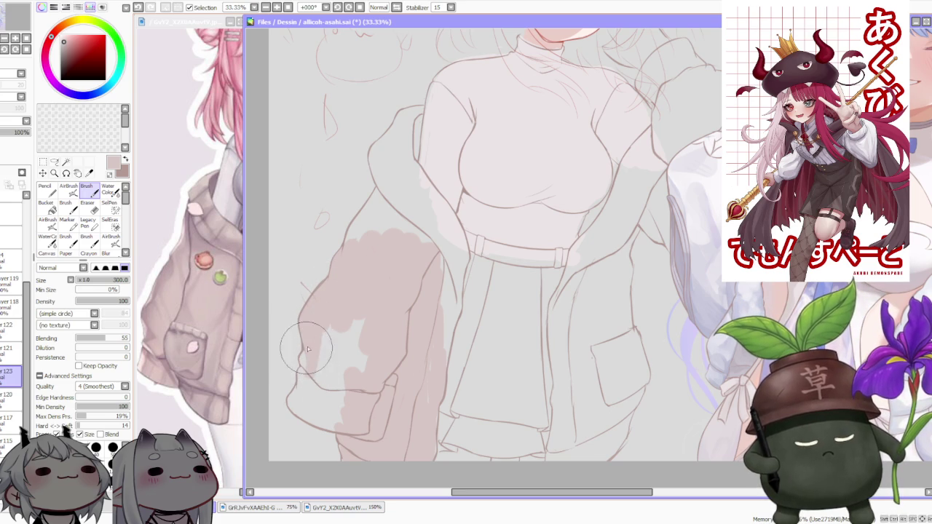
mouse_move(307, 355)
left_mouse_down()
mouse_move(300, 391)
mouse_move(300, 383)
mouse_move(333, 420)
left_mouse_up()
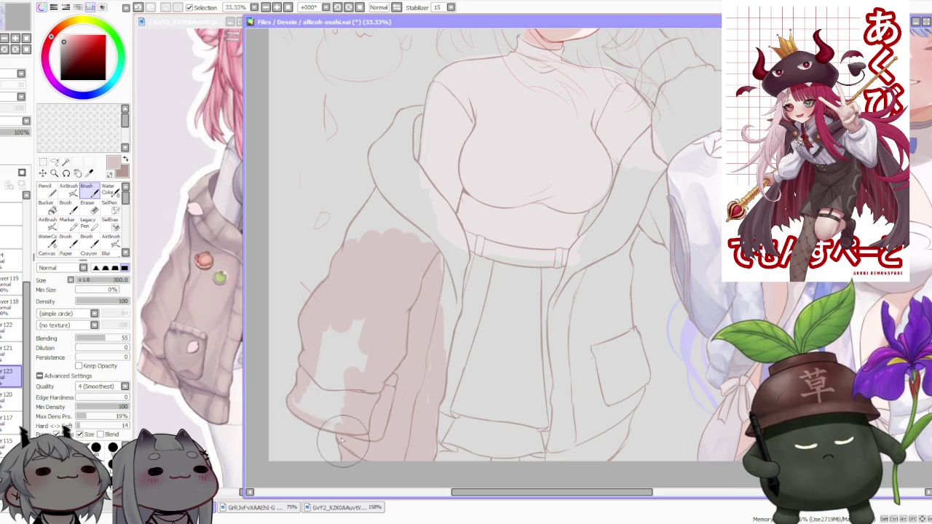
left_click_drag(343, 455, 328, 426)
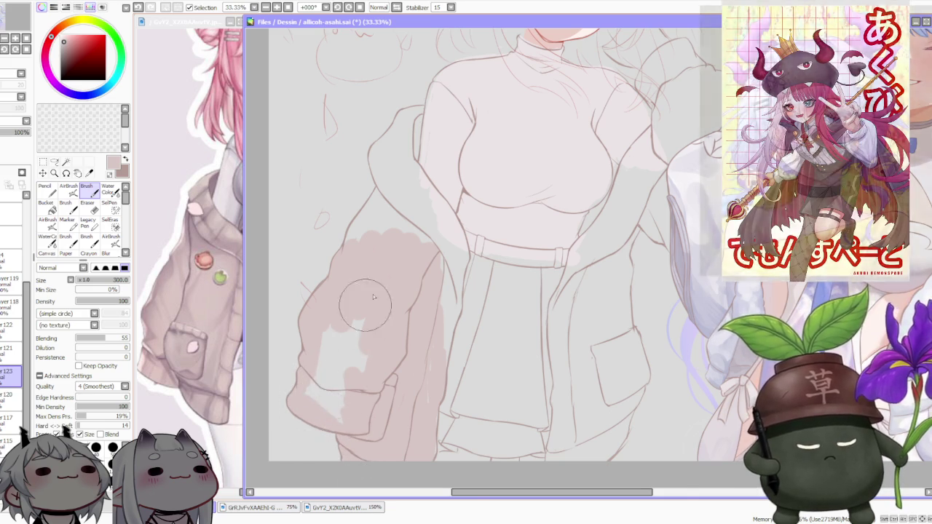
scroll(321, 379, "up", 2)
mouse_move(335, 321)
left_mouse_down()
mouse_move(372, 259)
mouse_move(364, 277)
mouse_move(373, 321)
left_mouse_up()
mouse_move(387, 265)
left_mouse_down()
mouse_move(395, 270)
mouse_move(364, 250)
mouse_move(430, 331)
mouse_move(420, 450)
left_mouse_up()
Step: Extend the pinkish base colour along the jacket sleeve up to the shoulder
scroll(423, 437, "down", 1)
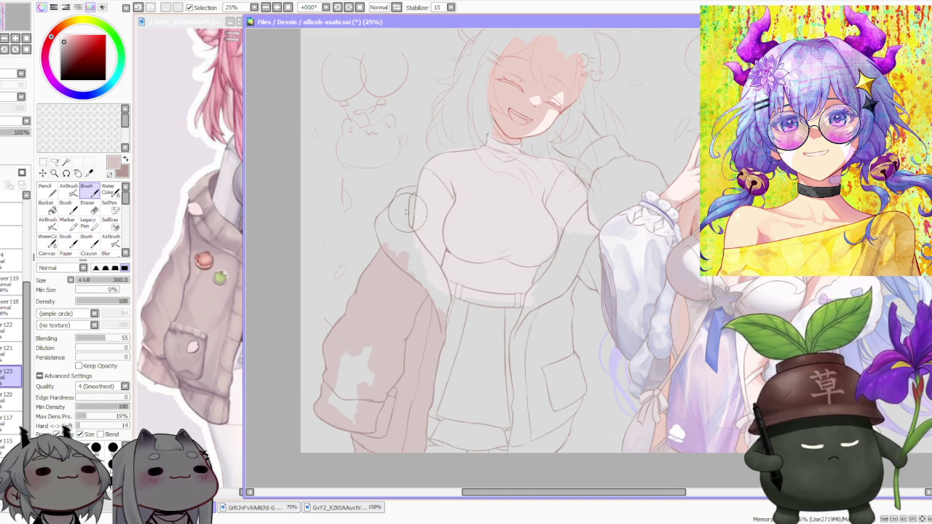
scroll(408, 214, "up", 2)
mouse_move(414, 204)
left_mouse_down()
mouse_move(415, 236)
mouse_move(416, 219)
left_mouse_up()
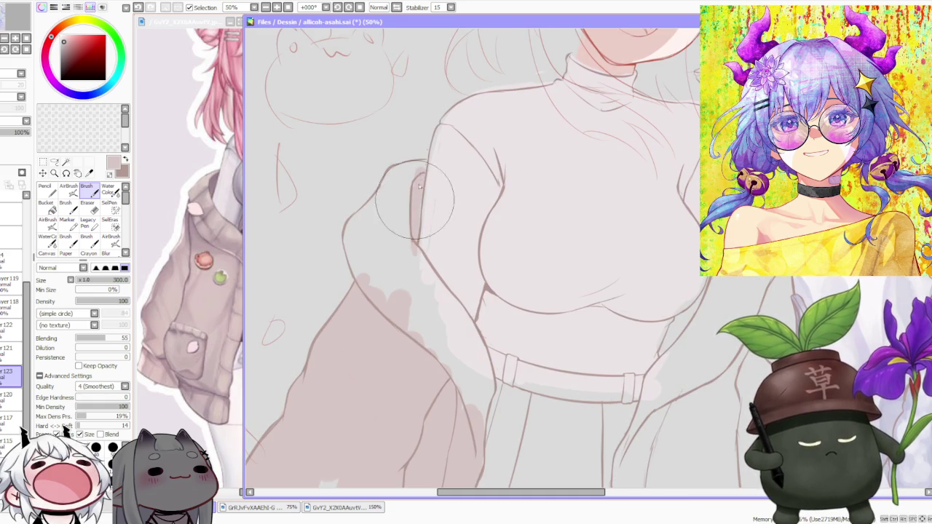
scroll(433, 172, "down", 2)
scroll(433, 172, "down", 1)
scroll(408, 230, "up", 2)
mouse_move(423, 310)
left_mouse_down()
mouse_move(427, 292)
mouse_move(470, 375)
left_mouse_up()
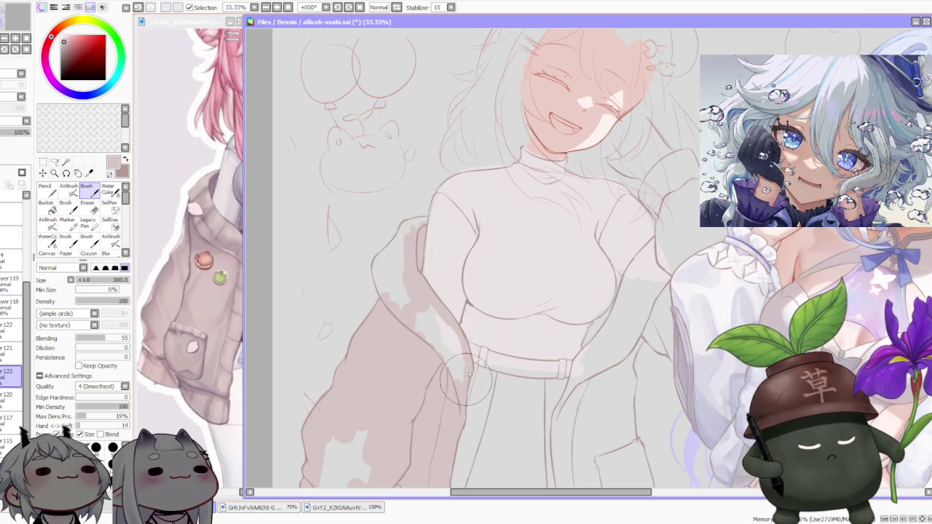
left_click_drag(469, 378, 383, 265)
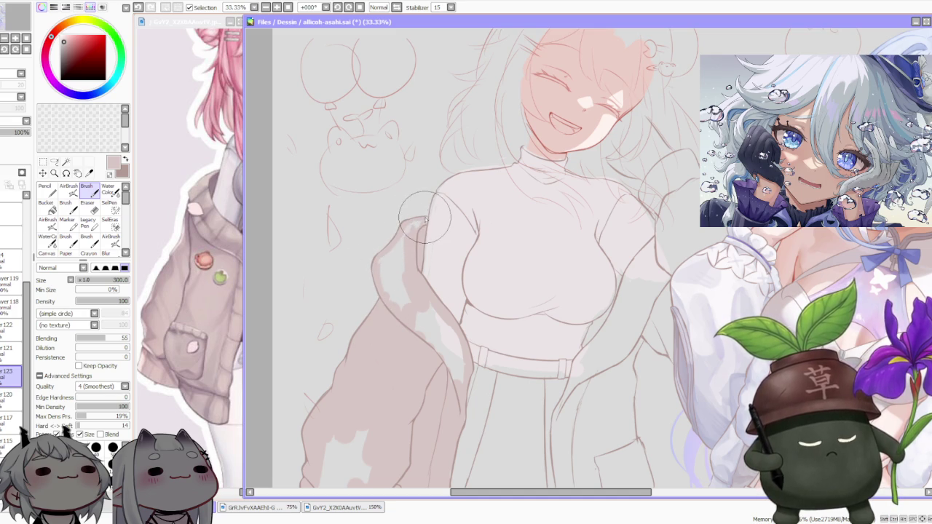
scroll(414, 224, "up", 3)
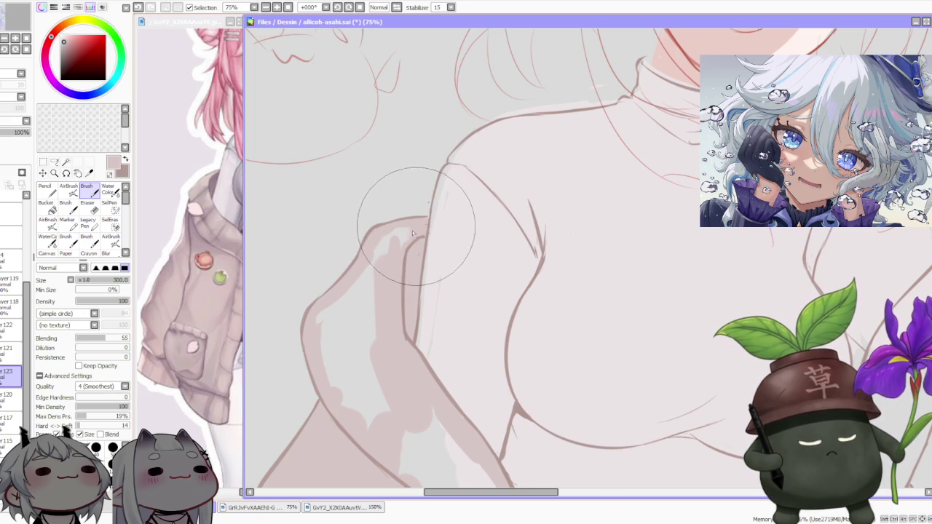
scroll(419, 218, "down", 2)
scroll(408, 204, "down", 1)
left_click(47, 207)
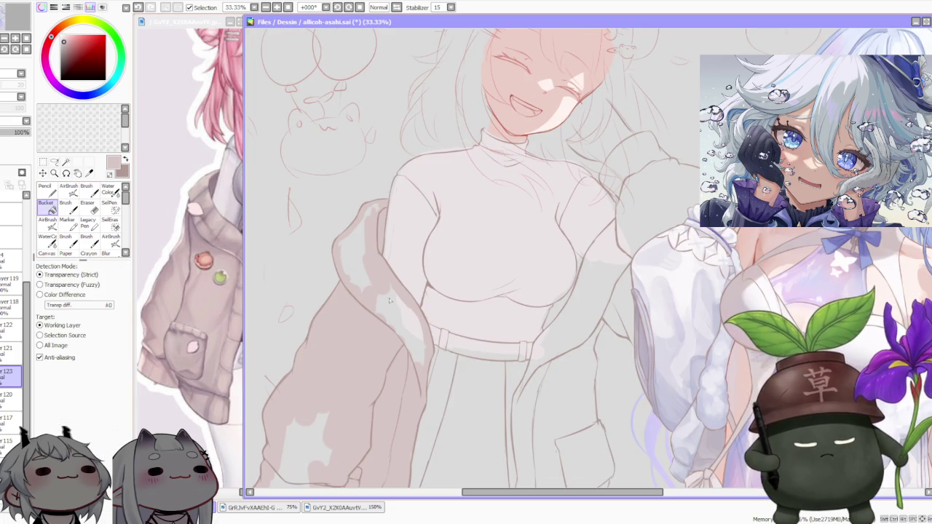
Step: Back on the Brush tool, paint a pinkish stroke at the centre of the skirt hem
scroll(343, 236, "down", 1)
scroll(343, 236, "down", 1)
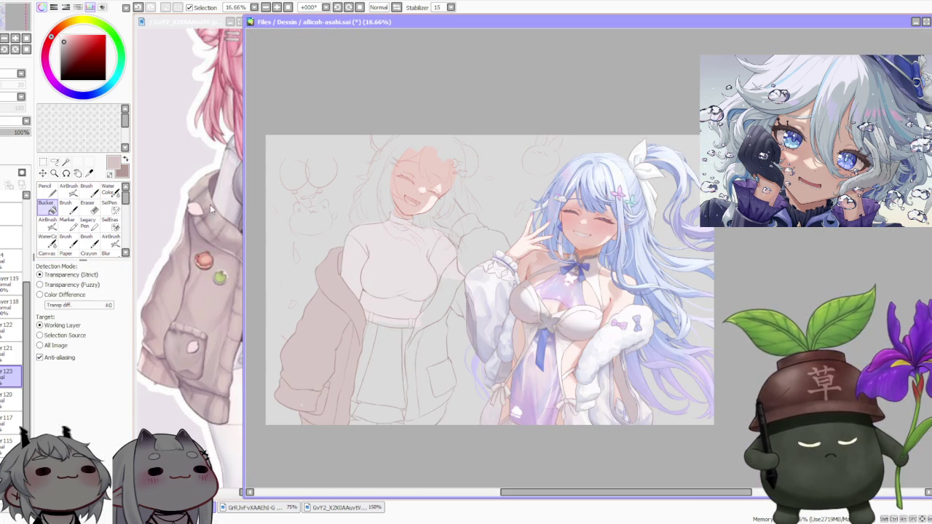
left_click(86, 191)
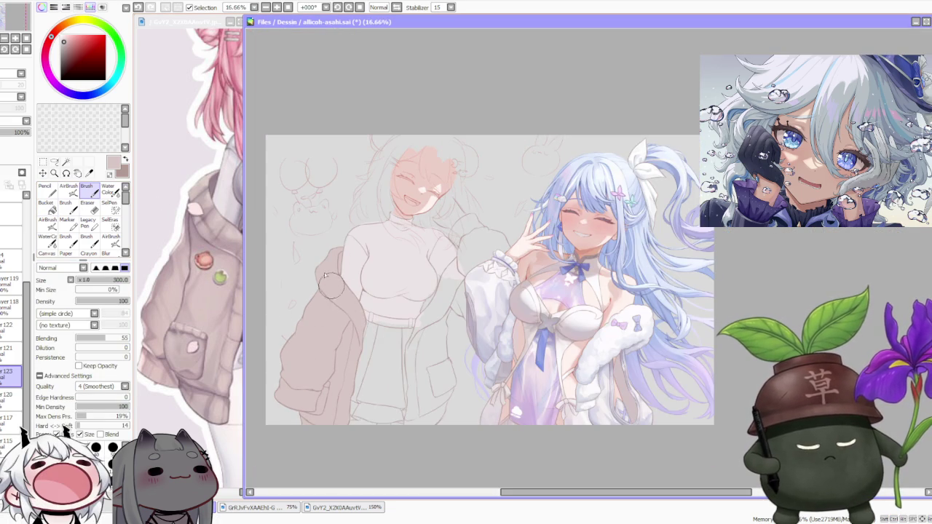
scroll(382, 270, "down", 1)
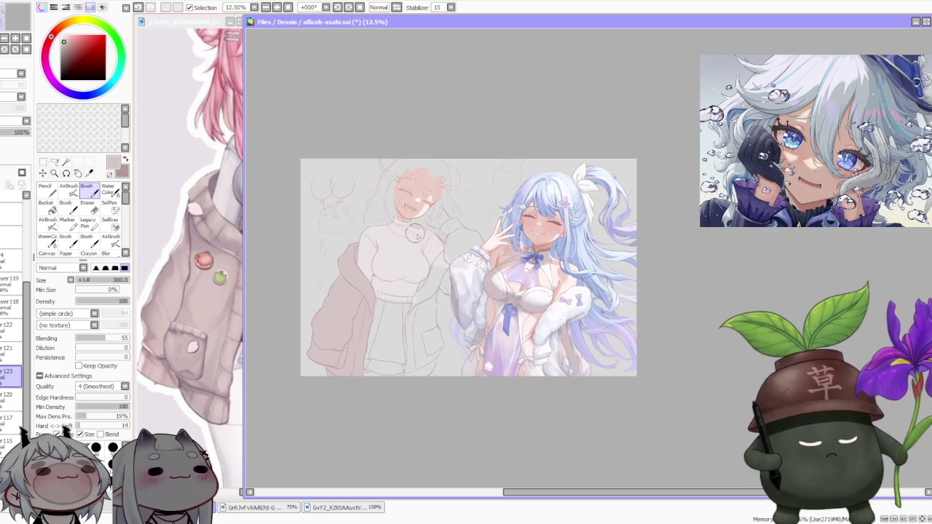
scroll(414, 223, "up", 4)
scroll(414, 223, "up", 2)
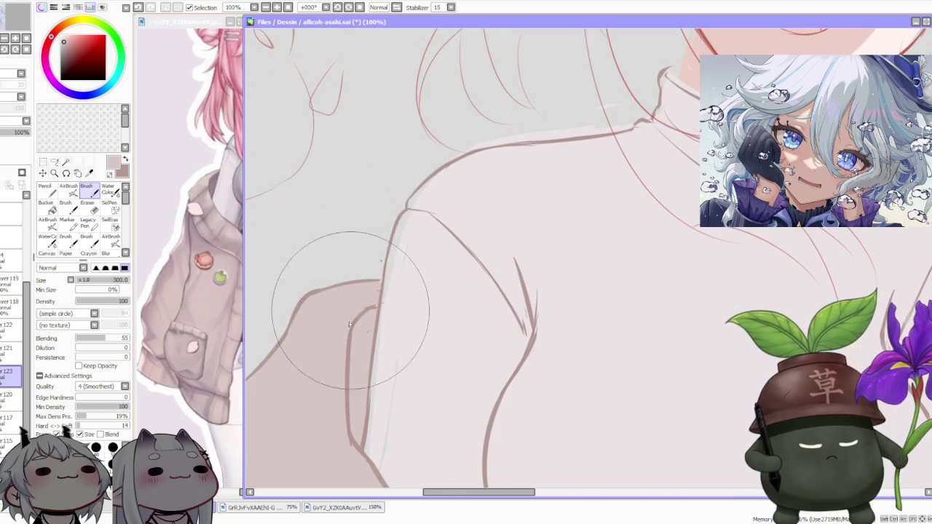
scroll(342, 321, "down", 1)
scroll(313, 350, "down", 1)
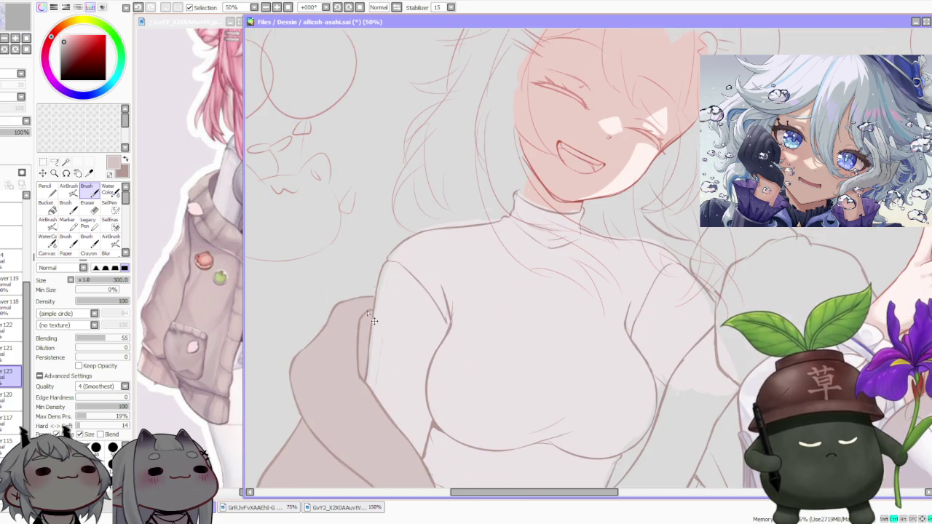
scroll(310, 356, "down", 1)
scroll(364, 379, "down", 2)
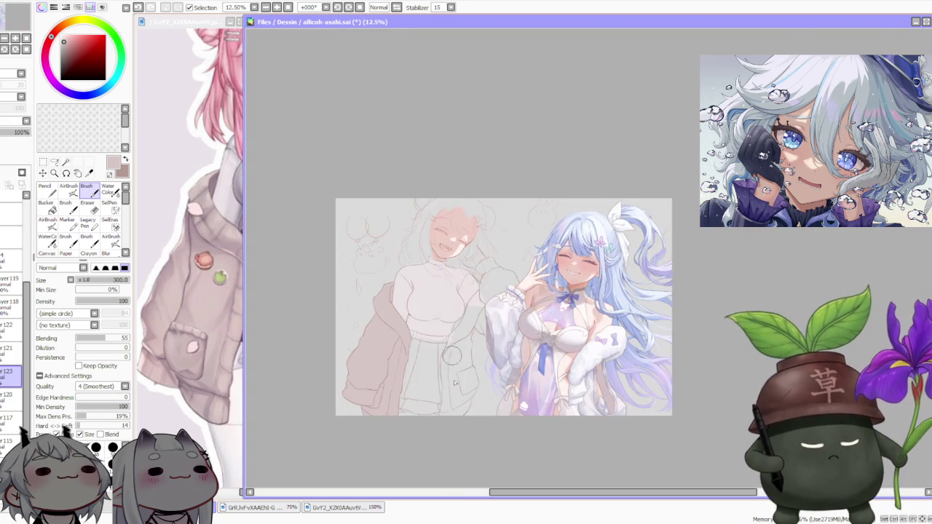
scroll(440, 408, "up", 1)
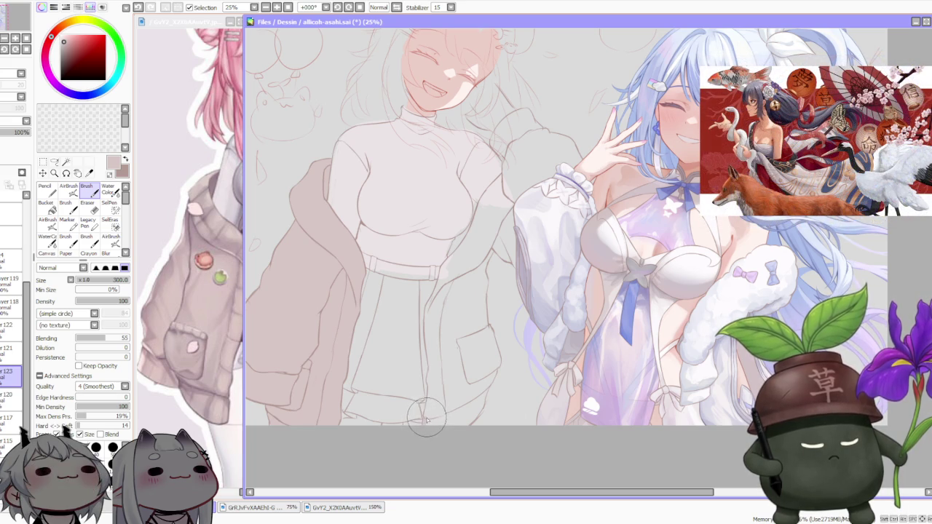
scroll(423, 416, "up", 2)
scroll(416, 411, "up", 1)
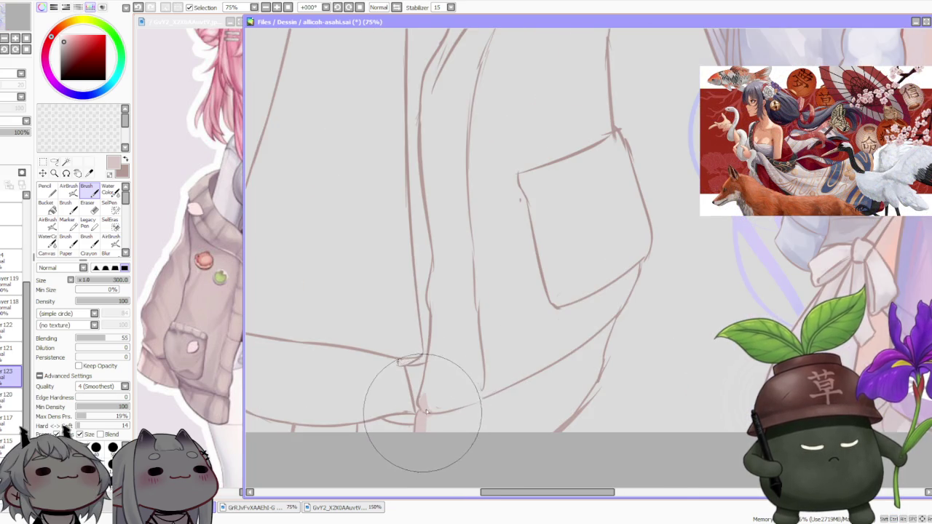
scroll(416, 400, "down", 2)
mouse_move(430, 384)
left_mouse_down()
mouse_move(433, 351)
mouse_move(441, 406)
left_mouse_up()
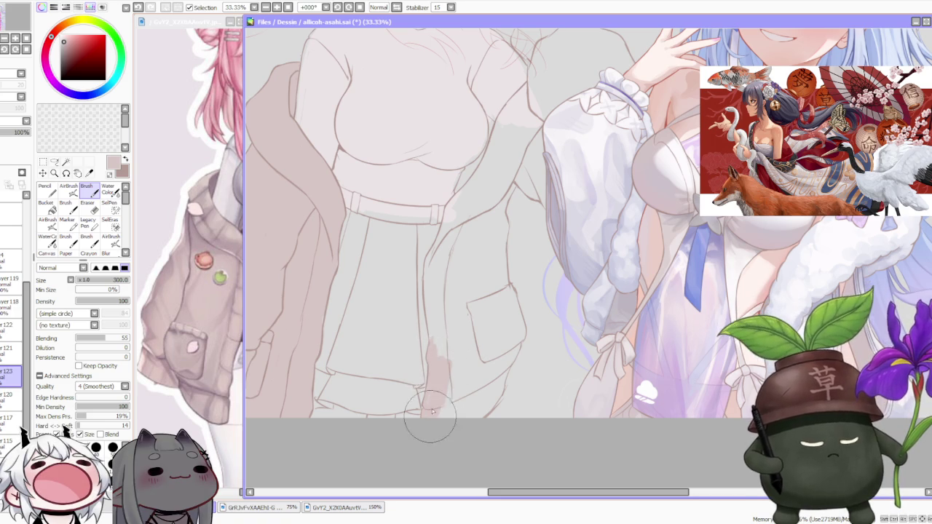
Step: Extend the shading along the sweater's lower edge and down the jacket's right front edge
scroll(472, 338, "down", 1)
scroll(472, 339, "down", 2)
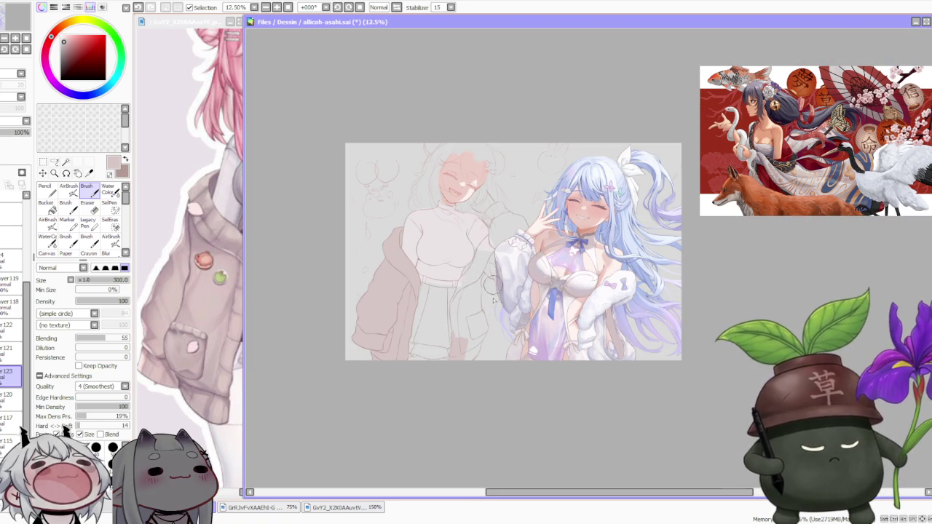
scroll(472, 255, "up", 2)
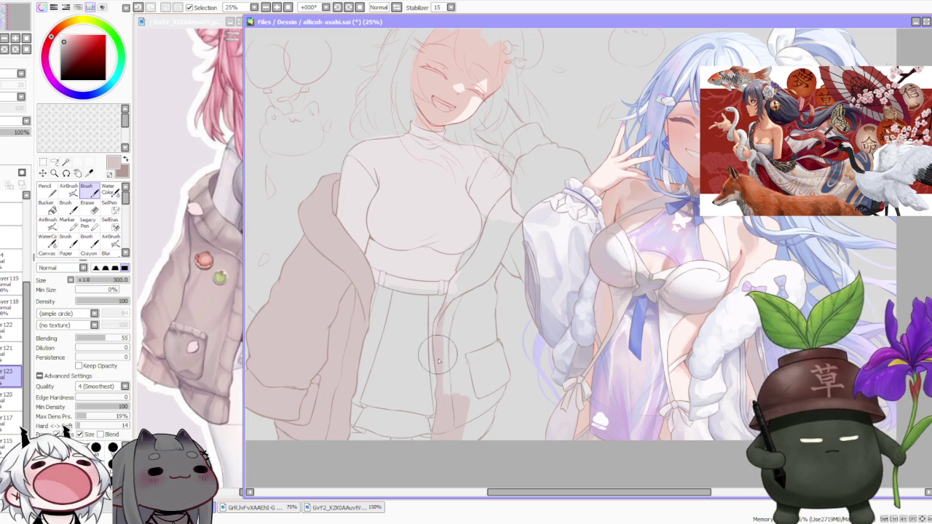
scroll(448, 291, "down", 2)
scroll(464, 236, "up", 1)
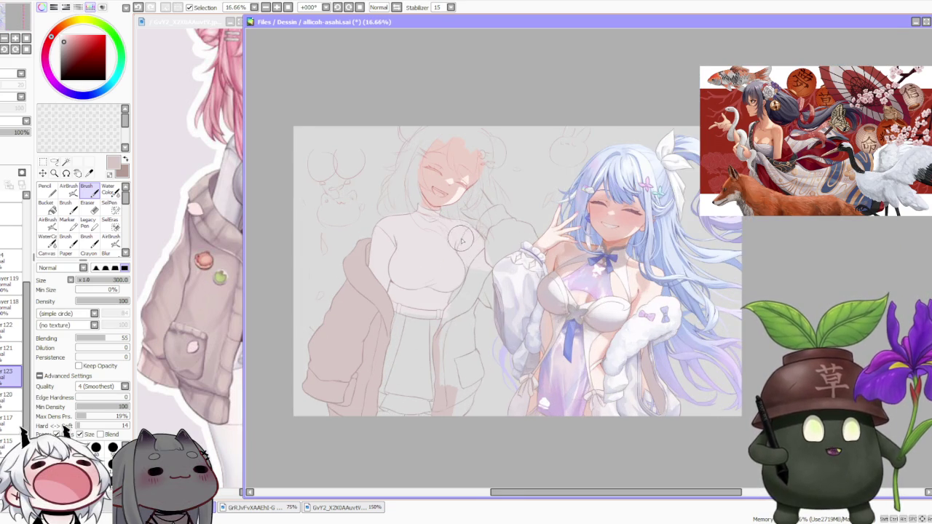
scroll(466, 244, "up", 1)
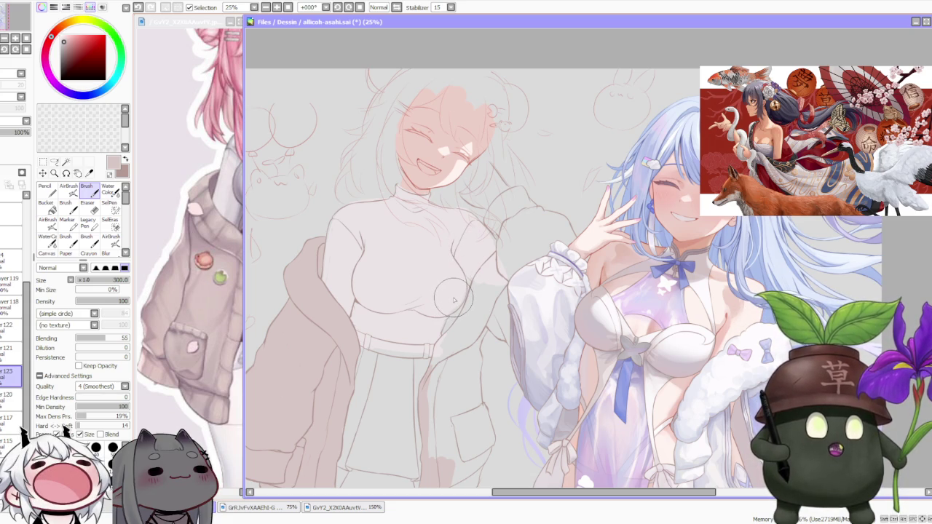
scroll(442, 371, "up", 1)
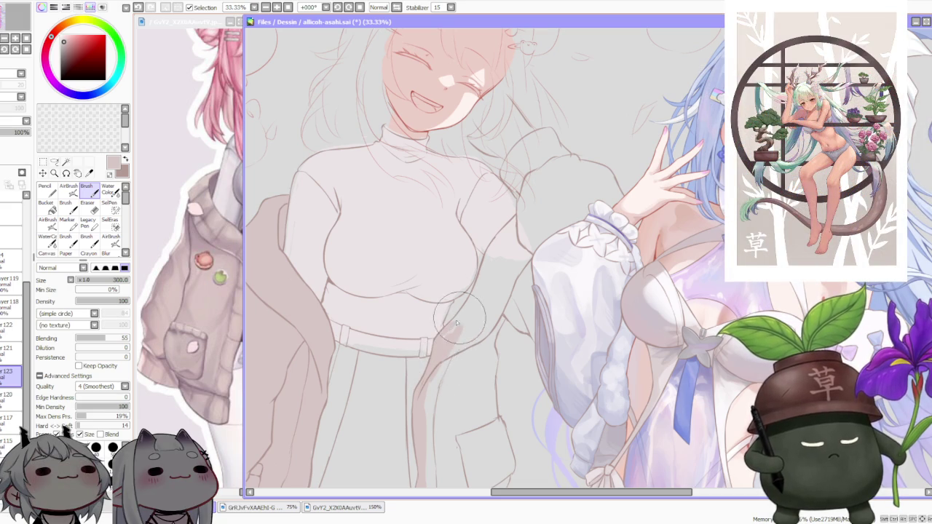
left_click_drag(466, 306, 433, 353)
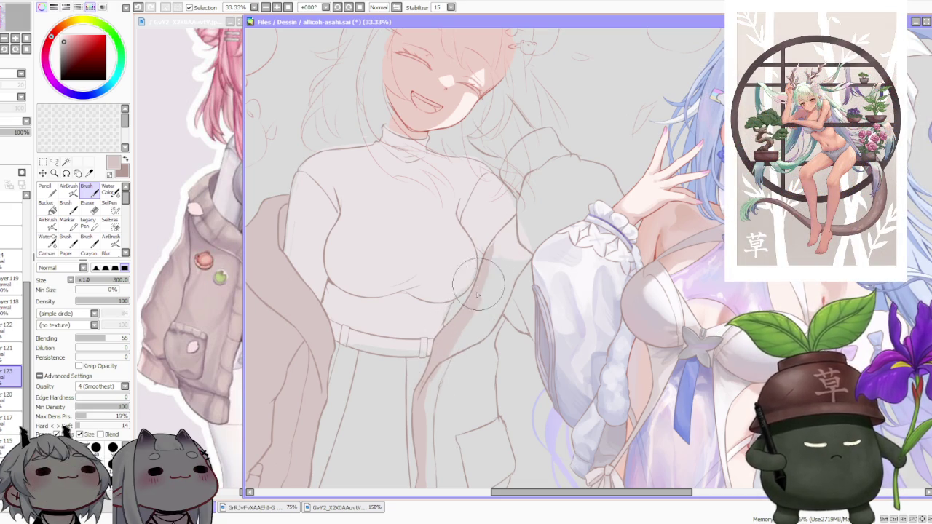
mouse_move(514, 232)
left_mouse_down()
mouse_move(454, 366)
mouse_move(468, 318)
left_mouse_up()
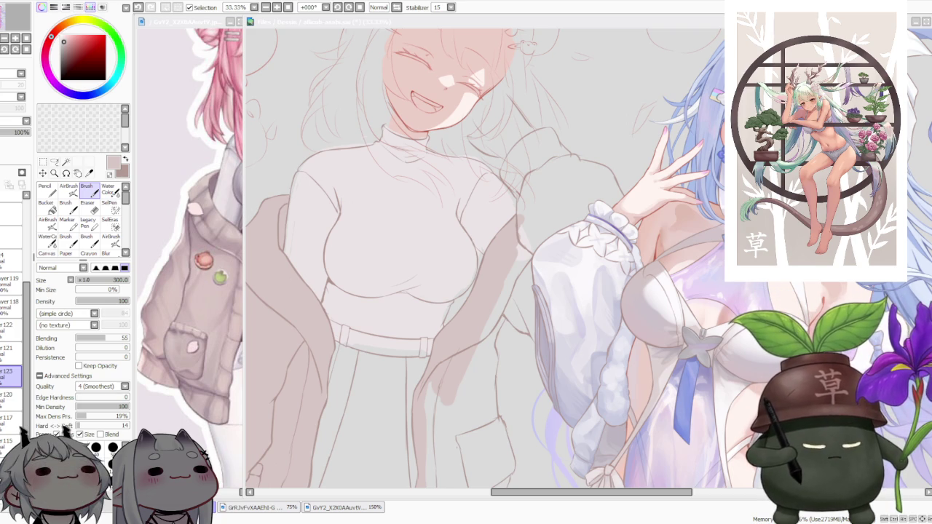
scroll(299, 179, "down", 2)
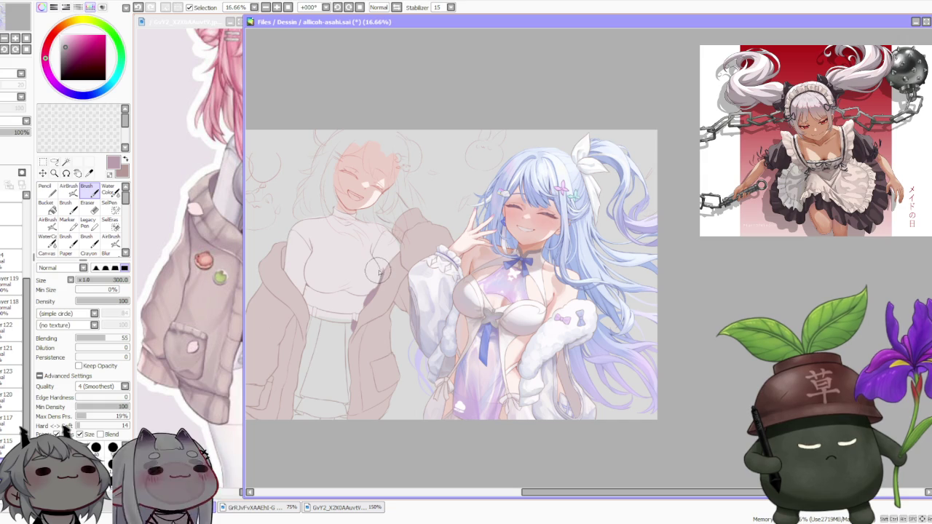
Step: On layer 123, darken the pinkish-purple shading along the left girl's arm
scroll(372, 241, "down", 1)
scroll(380, 230, "up", 1)
left_click(6, 382)
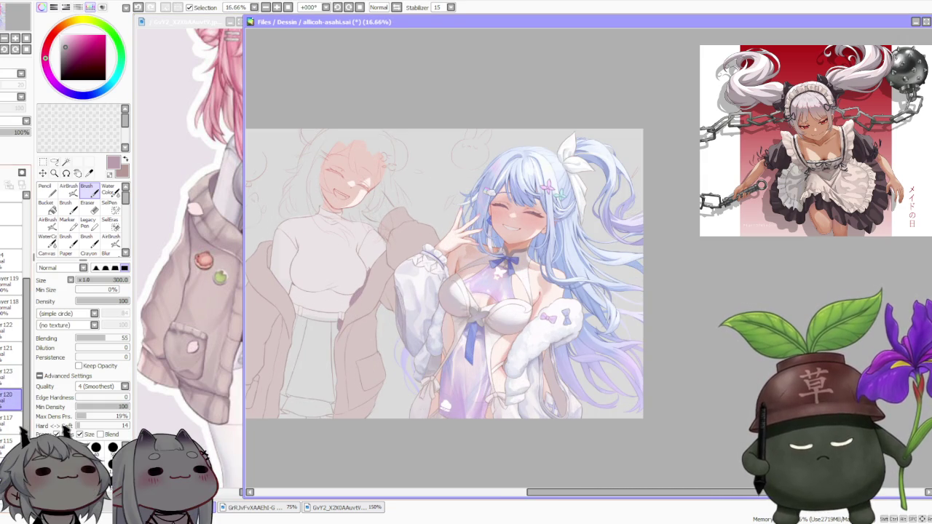
scroll(379, 325, "up", 2)
scroll(379, 326, "up", 3)
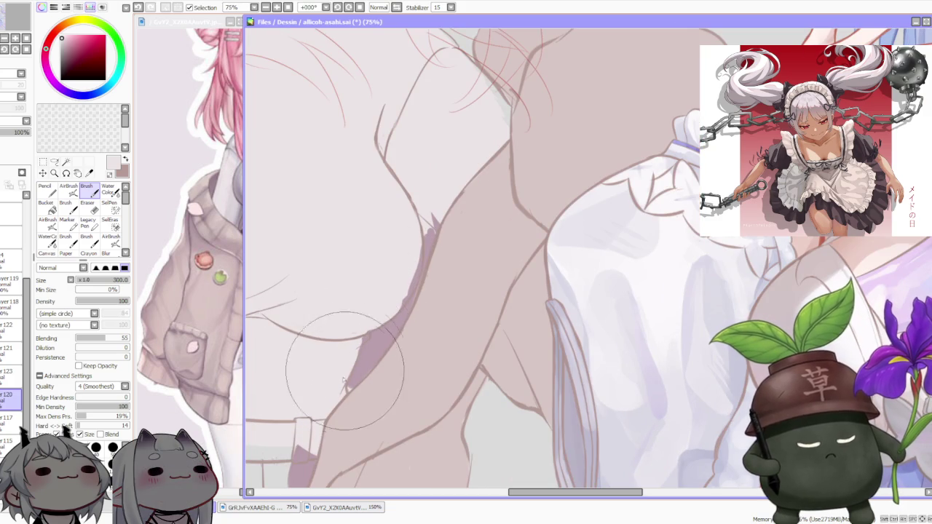
mouse_move(354, 394)
left_mouse_down()
mouse_move(387, 337)
mouse_move(408, 233)
left_mouse_up()
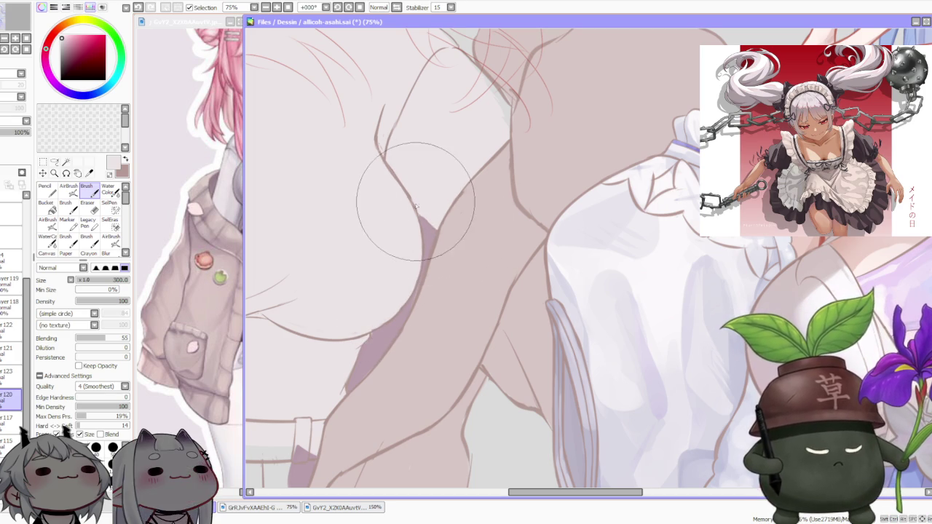
scroll(380, 179, "down", 3)
scroll(408, 204, "down", 2)
scroll(437, 226, "up", 3)
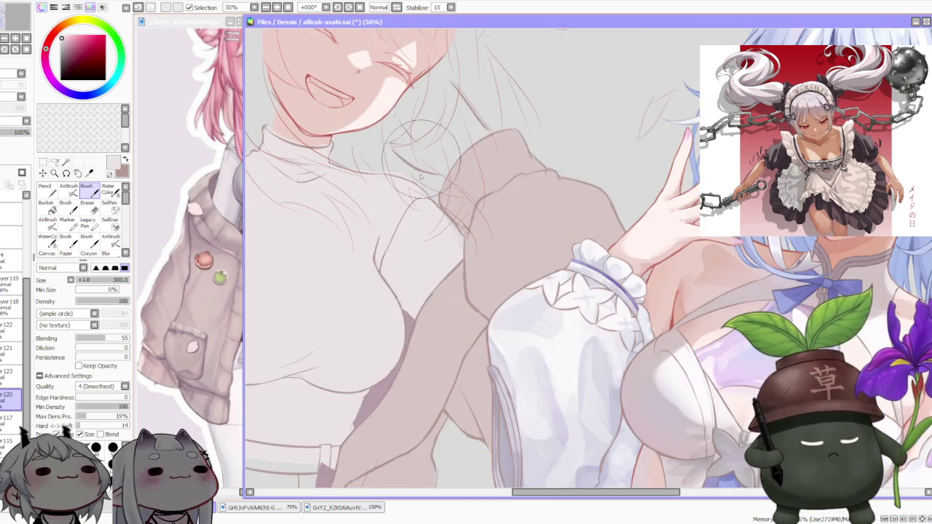
scroll(447, 234, "up", 2)
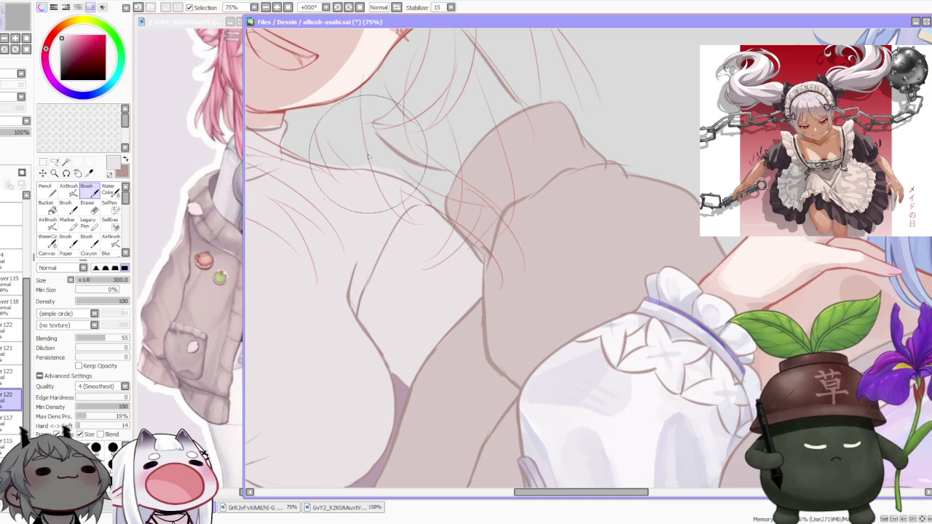
scroll(372, 172, "down", 1)
scroll(372, 169, "up", 1)
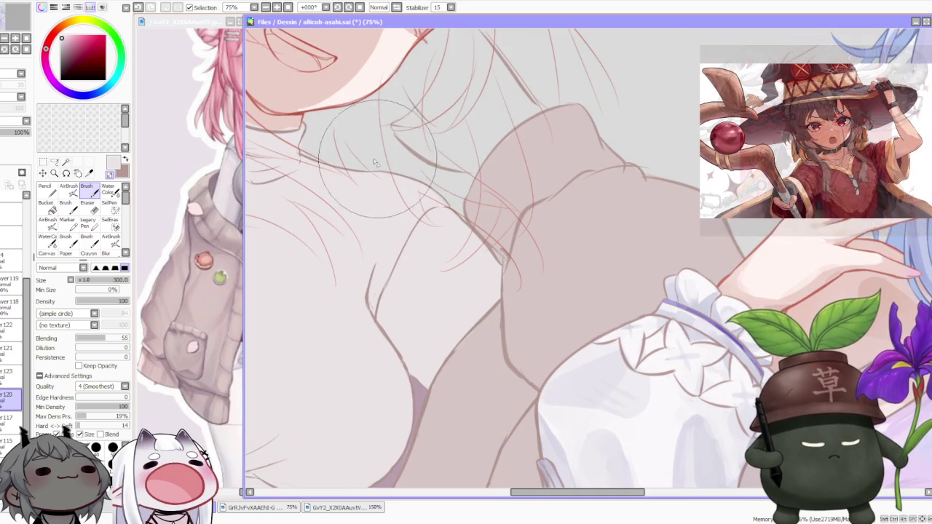
scroll(405, 166, "down", 3)
scroll(405, 166, "down", 1)
scroll(394, 175, "up", 4)
scroll(371, 189, "down", 2)
scroll(348, 201, "up", 1)
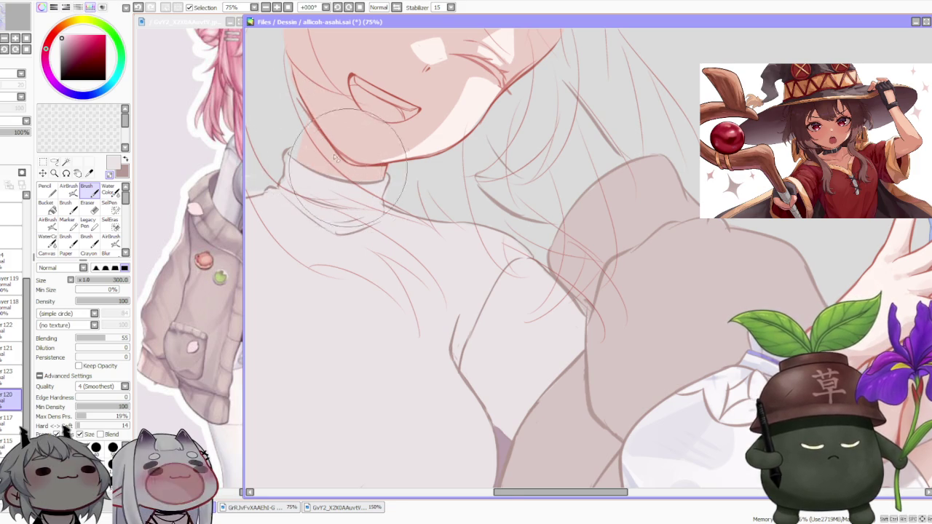
scroll(337, 127, "down", 5)
scroll(337, 127, "up", 3)
scroll(347, 113, "down", 1)
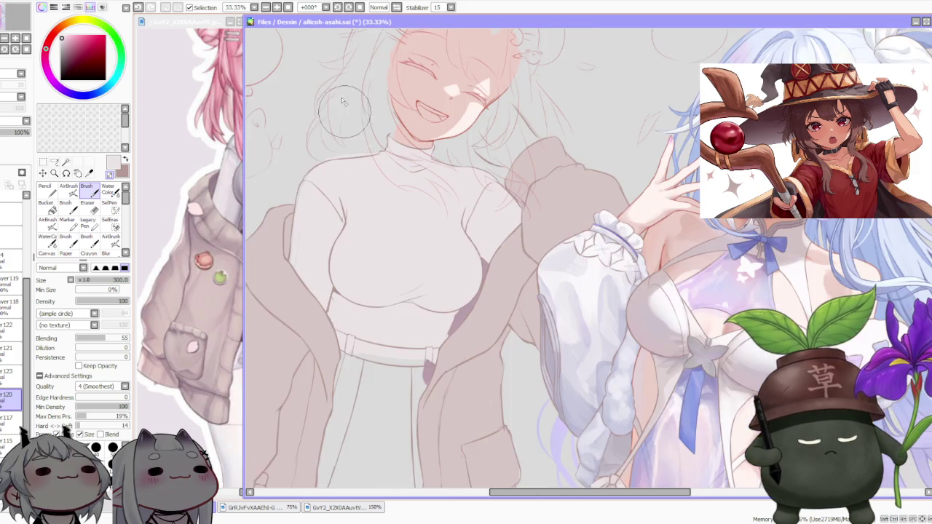
scroll(308, 207, "up", 1)
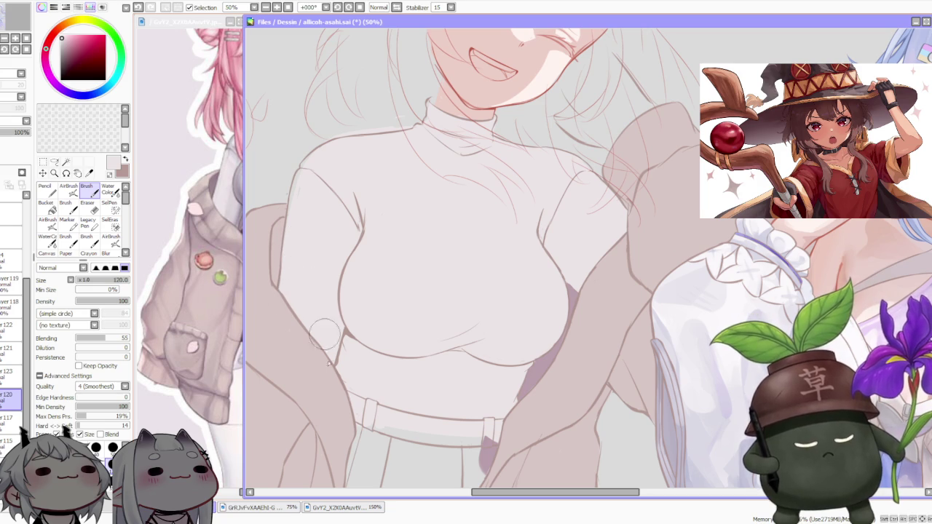
scroll(349, 362, "down", 3)
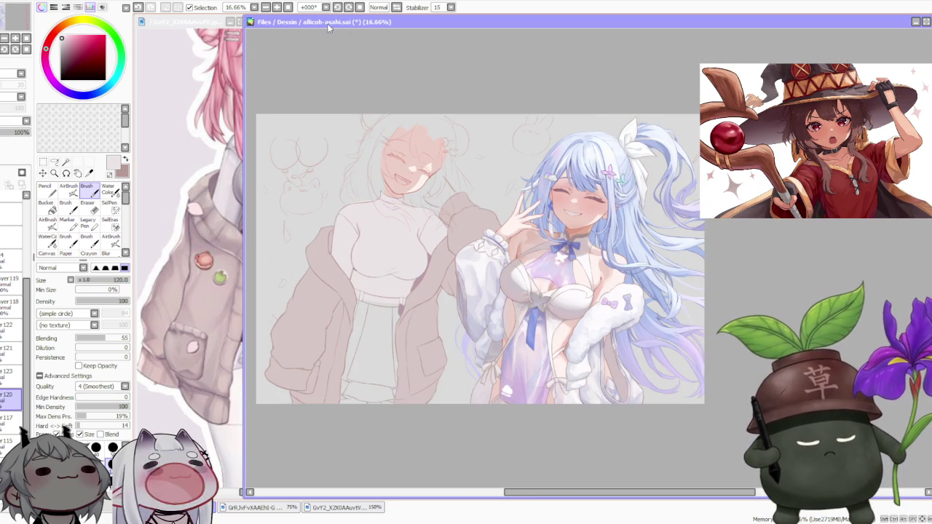
Step: Rotate the canvas view by -33° and zoom in on the girl's neck
left_click(338, 8)
scroll(421, 322, "up", 1)
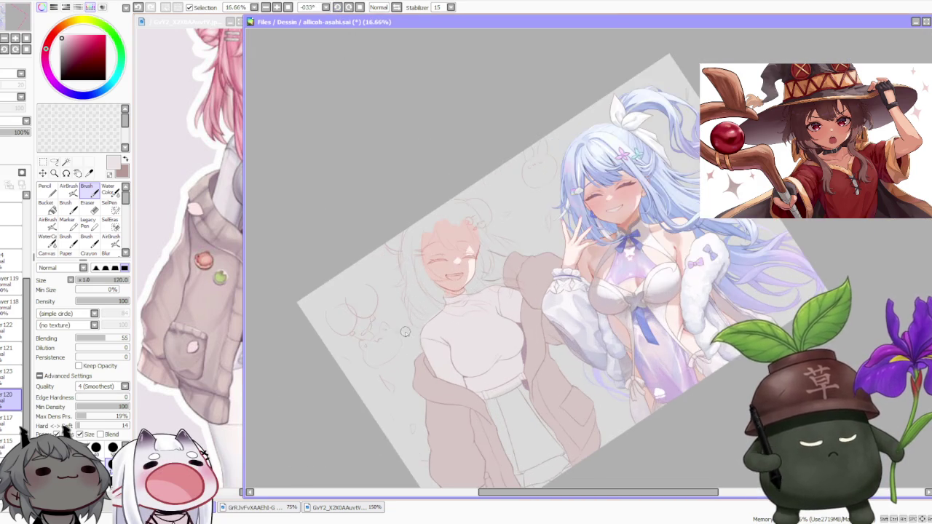
scroll(421, 322, "up", 1)
scroll(421, 321, "up", 3)
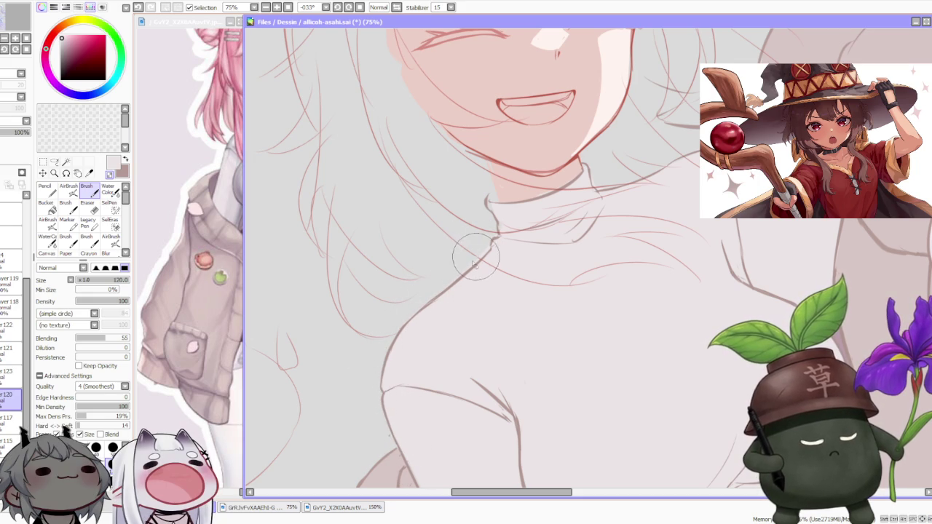
scroll(470, 271, "down", 1)
scroll(481, 254, "up", 1)
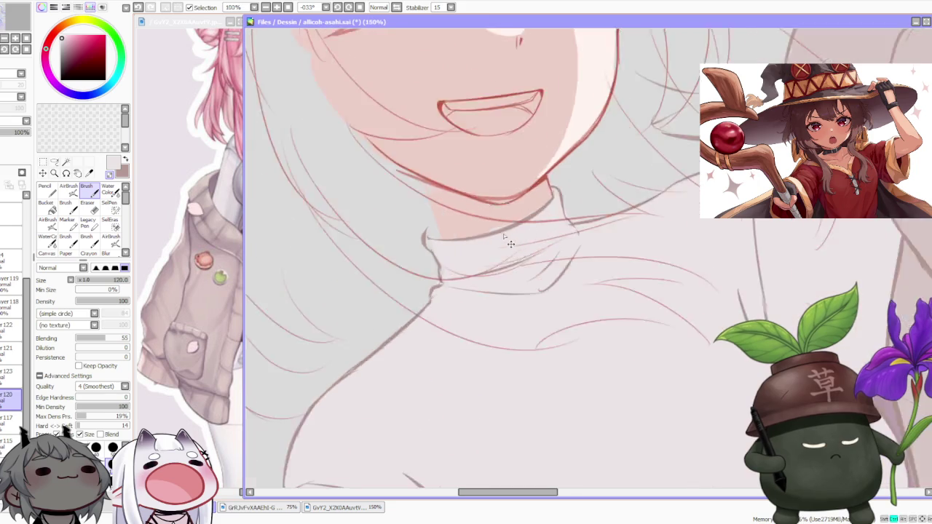
scroll(510, 234, "up", 1)
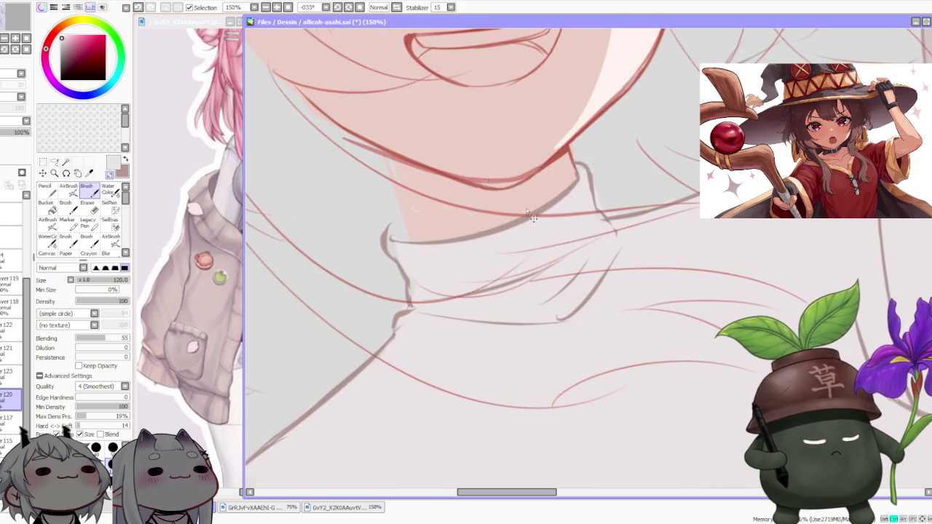
Step: Reset the rotation and pan the reference image to the pink-haired girl's sweater and plaid skirt
scroll(502, 212, "down", 2)
scroll(478, 327, "down", 1)
scroll(481, 306, "down", 1)
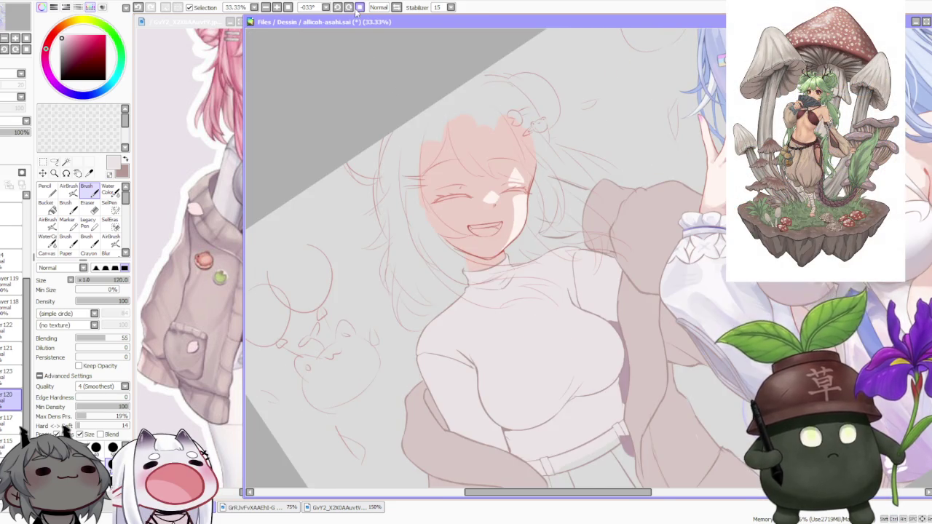
scroll(488, 262, "down", 1)
scroll(494, 230, "down", 2)
scroll(493, 229, "up", 3)
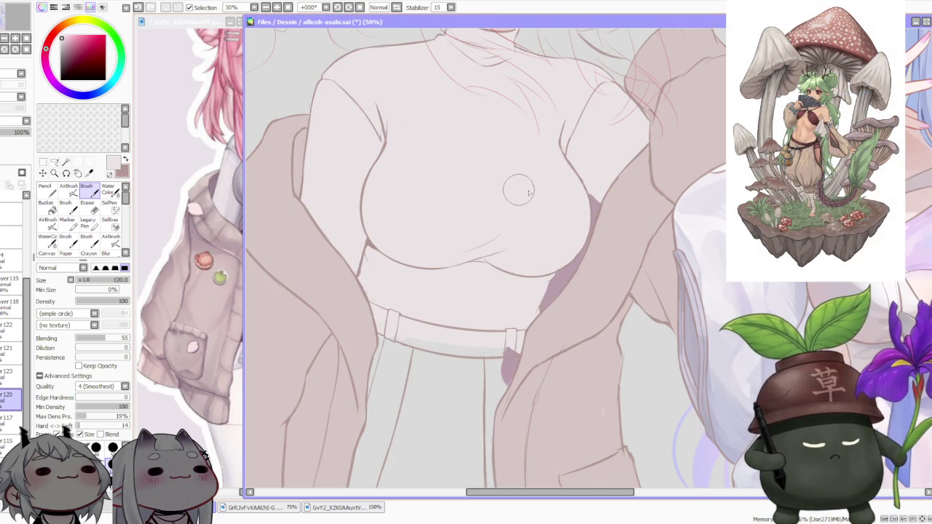
scroll(520, 192, "up", 3)
scroll(562, 260, "up", 1)
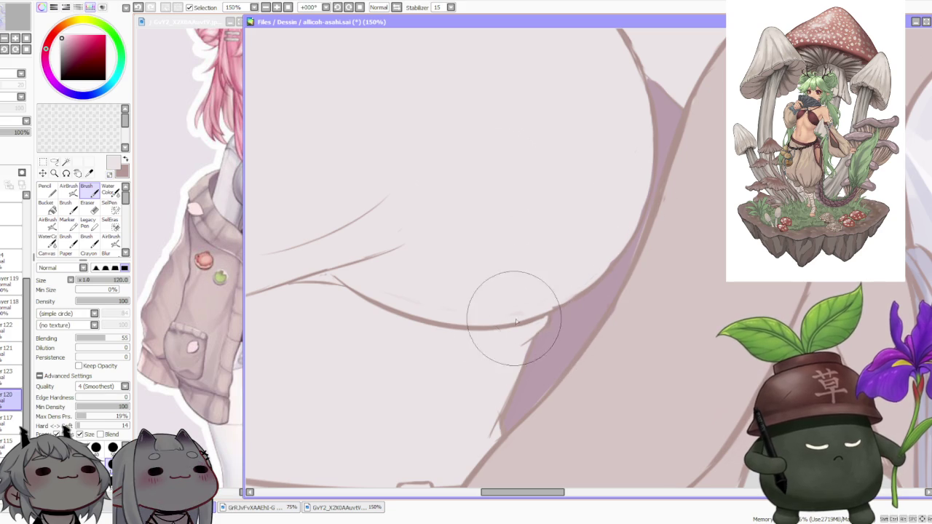
scroll(416, 233, "down", 2)
scroll(364, 240, "down", 1)
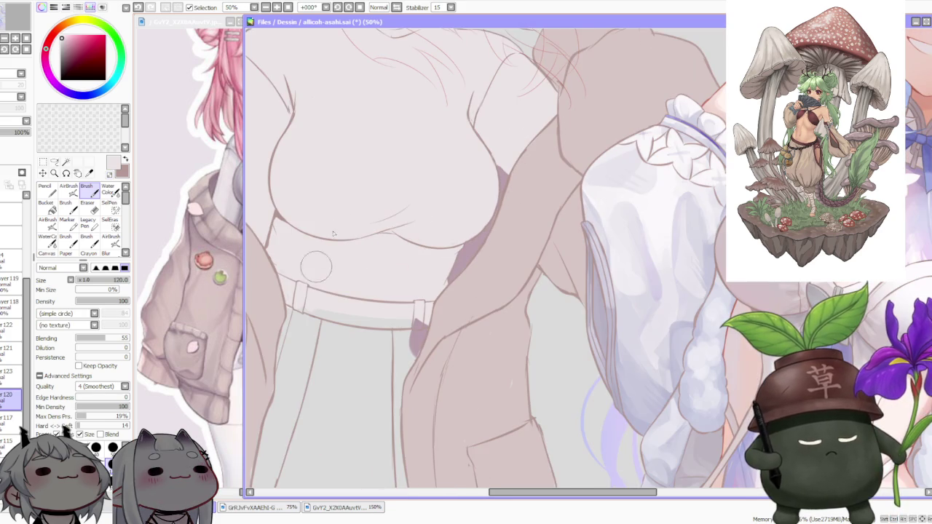
scroll(434, 207, "down", 2)
scroll(432, 182, "down", 2)
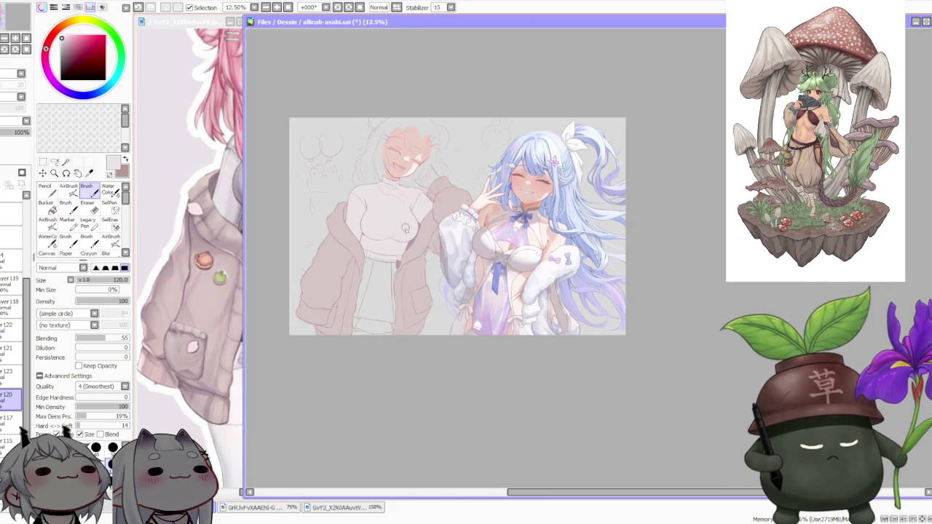
left_click(232, 386)
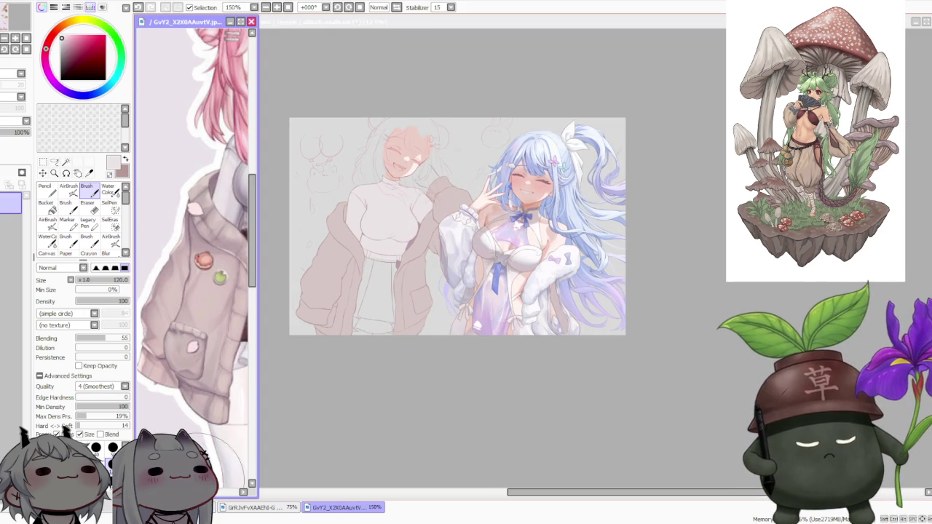
left_click_drag(219, 451, 146, 407)
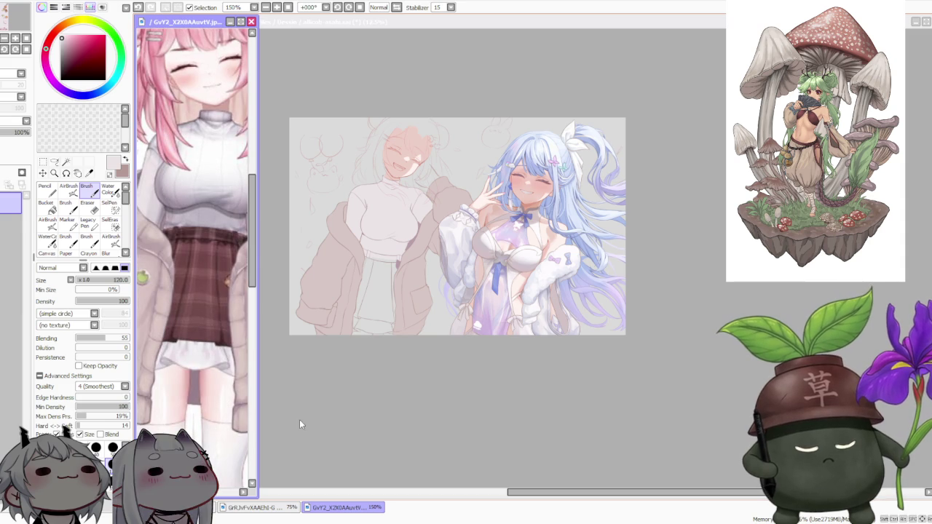
left_click(300, 423)
scroll(390, 350, "up", 3)
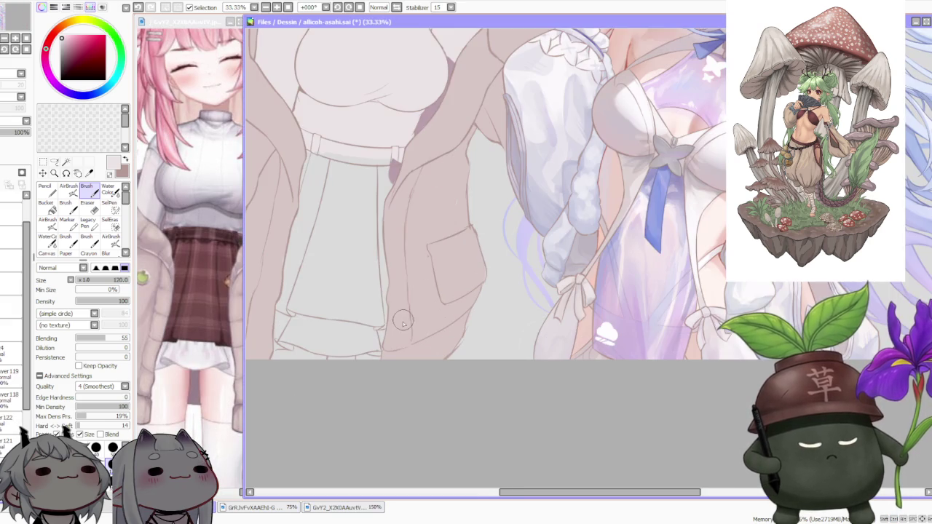
Step: Paint pale base colour along the folded hem, enlarging the brush to size 350
left_click_drag(386, 355, 341, 339)
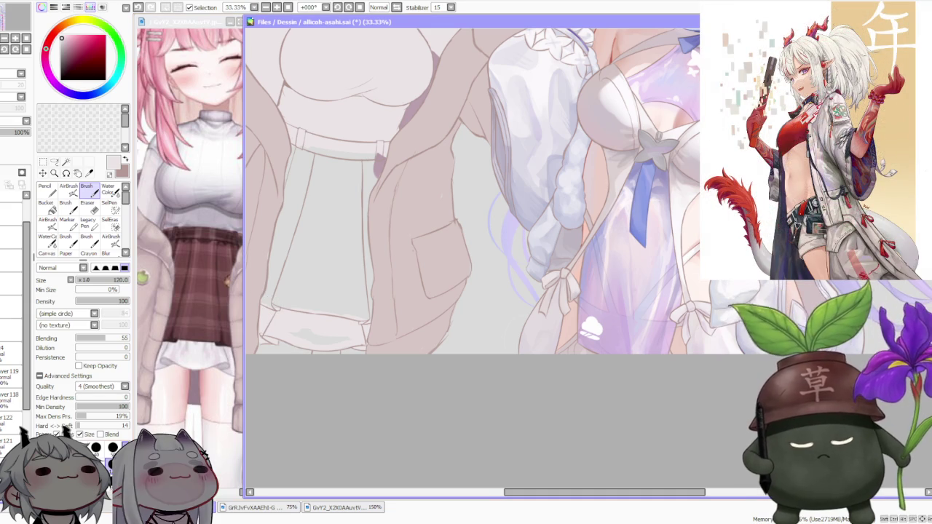
key("bracketright")
key("bracketright")
key("bracketright")
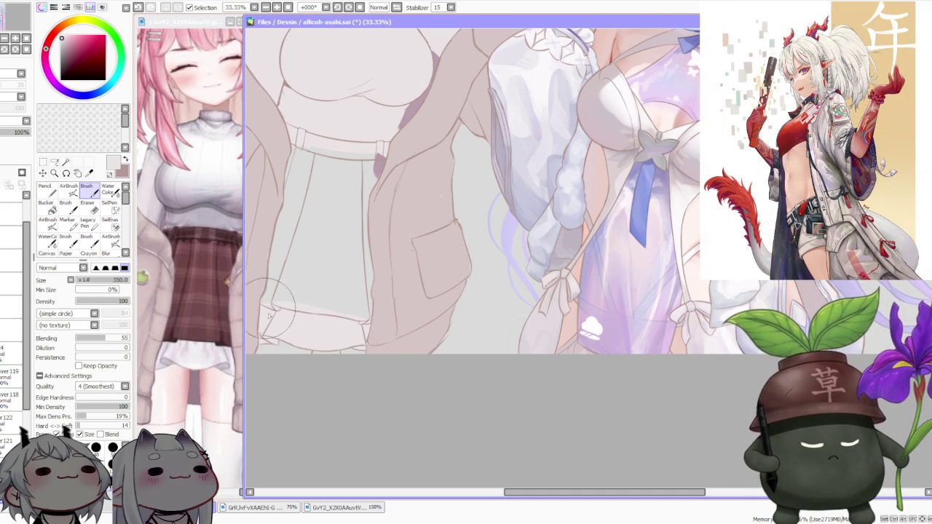
scroll(306, 328, "up", 1)
scroll(320, 331, "up", 1)
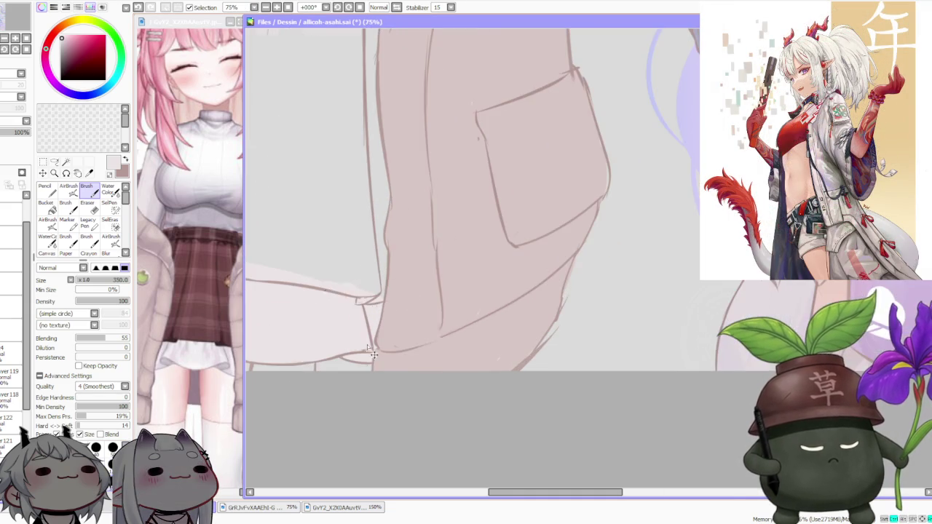
scroll(301, 321, "down", 2)
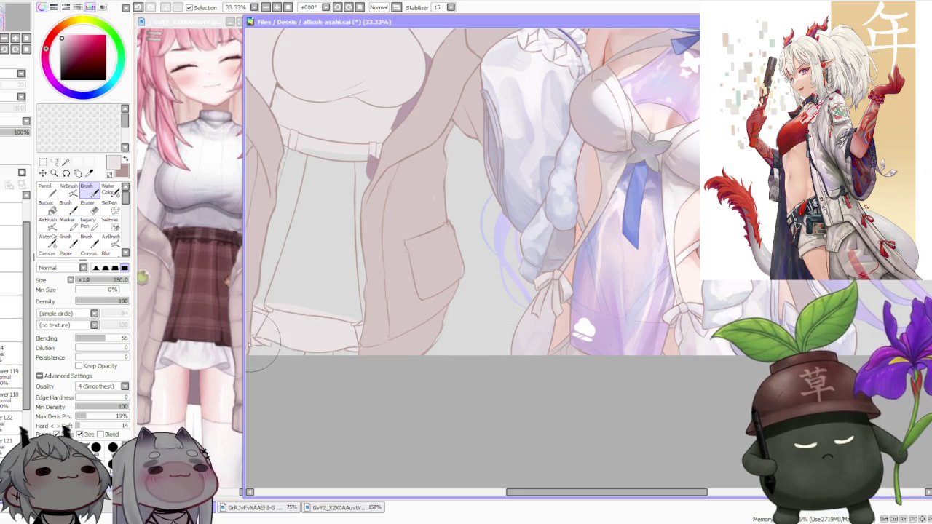
scroll(308, 281, "down", 3)
scroll(350, 215, "up", 1)
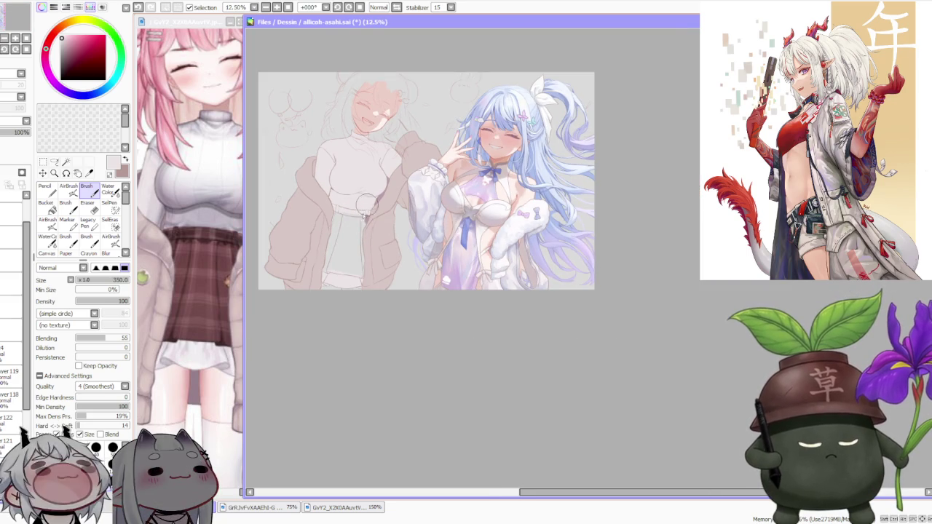
scroll(353, 218, "up", 1)
scroll(357, 222, "down", 3)
scroll(364, 239, "up", 2)
scroll(365, 239, "up", 1)
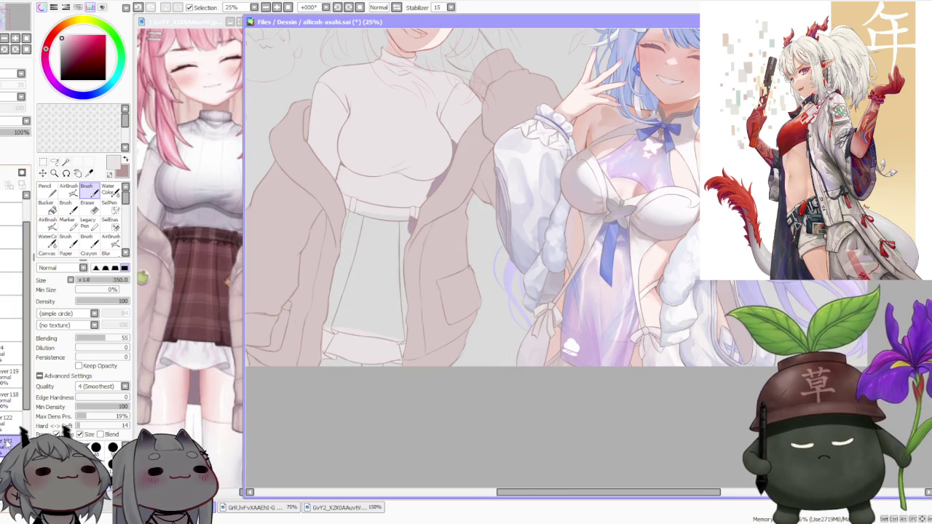
Step: Zoom in and out to inspect the hem fill, switching between selection and Brush tools
key("l")
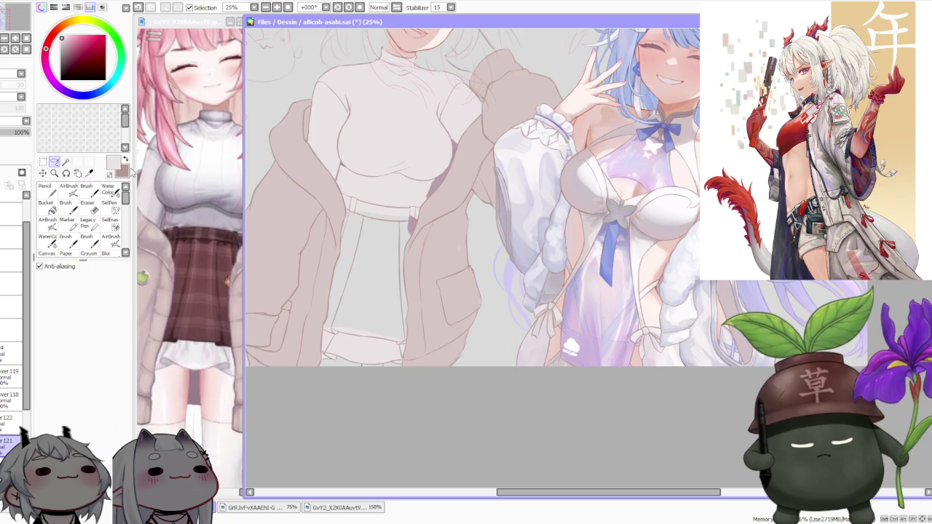
scroll(329, 355, "up", 2)
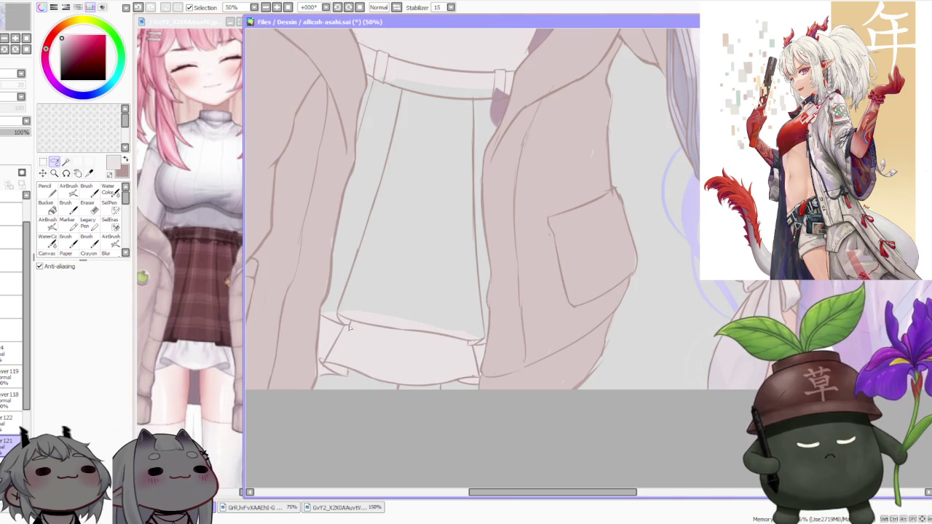
left_click(87, 190)
scroll(328, 371, "up", 1)
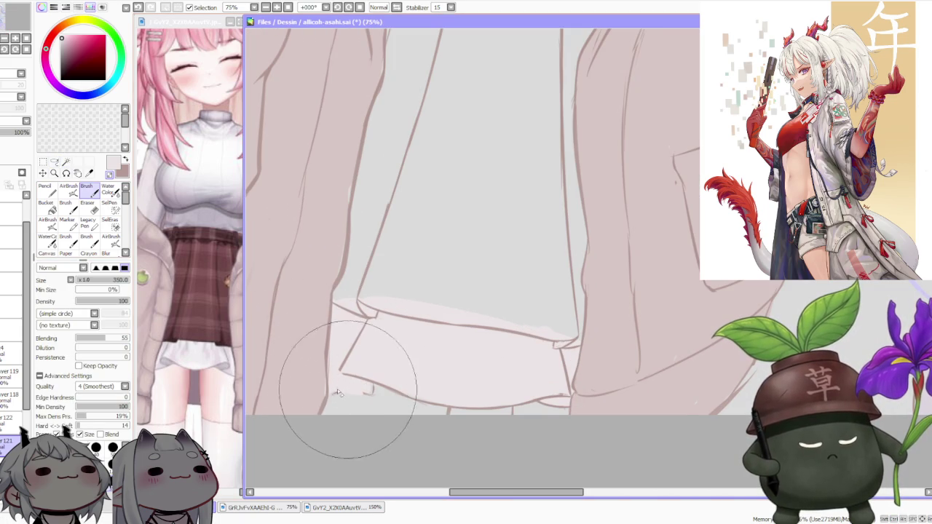
scroll(375, 394, "down", 1)
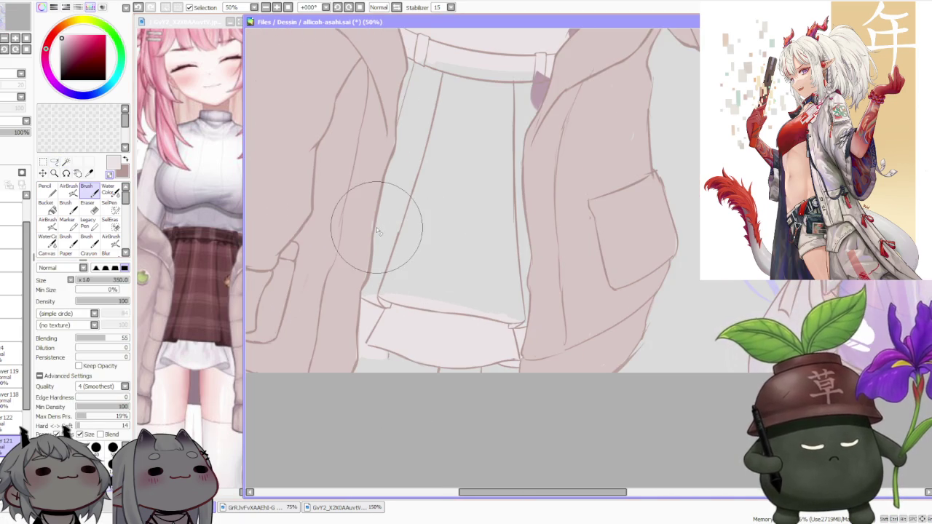
scroll(349, 315, "up", 1)
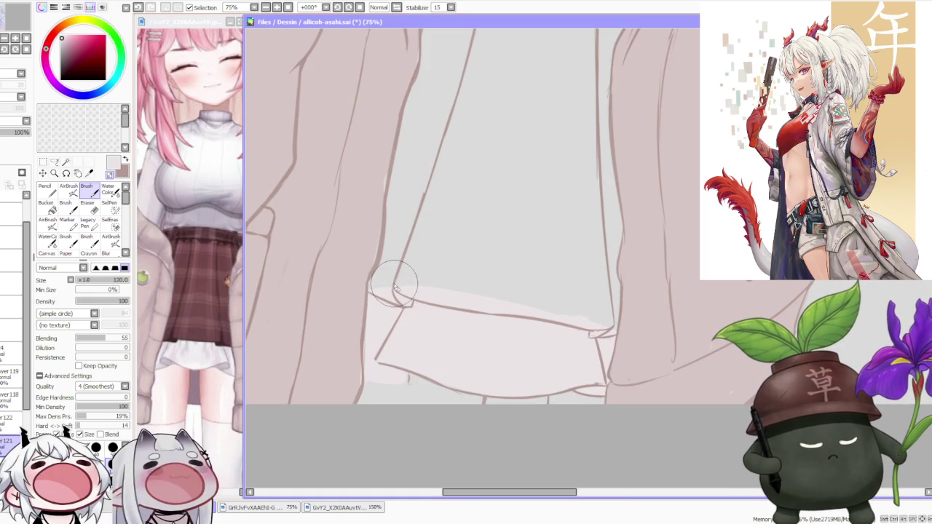
scroll(437, 294, "down", 2)
scroll(437, 293, "up", 2)
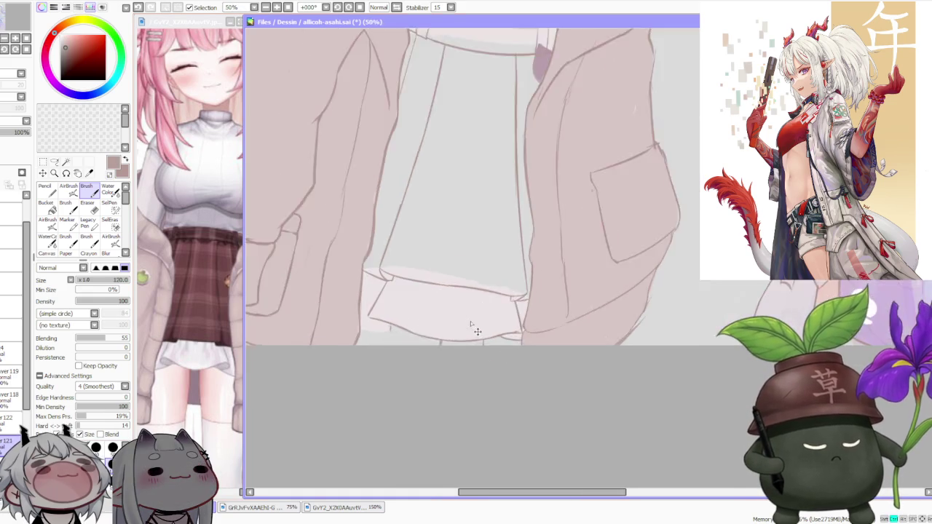
scroll(408, 277, "down", 1)
key("a")
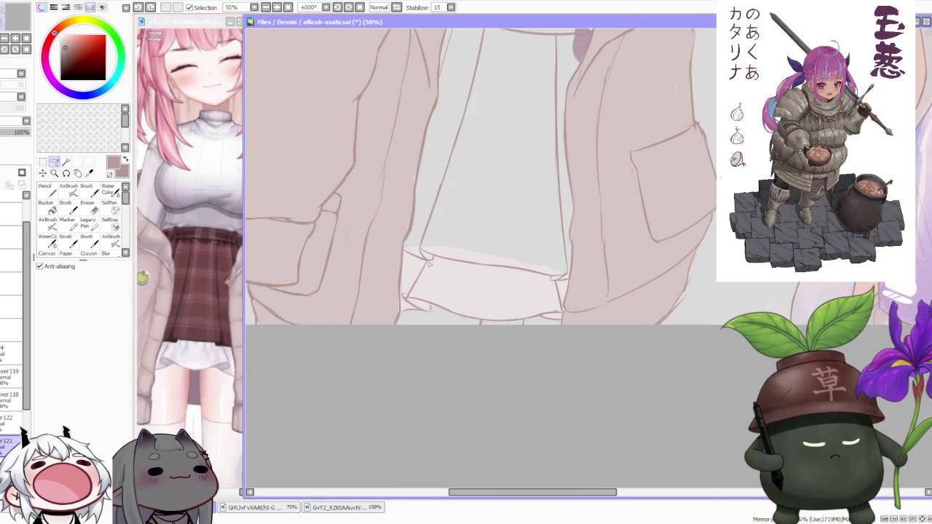
Step: Lasso the hem piece and Free Deform it, nudging both left corners slightly upward
mouse_move(419, 265)
left_mouse_down()
mouse_move(401, 293)
mouse_move(458, 323)
mouse_move(518, 343)
mouse_move(537, 335)
left_mouse_up()
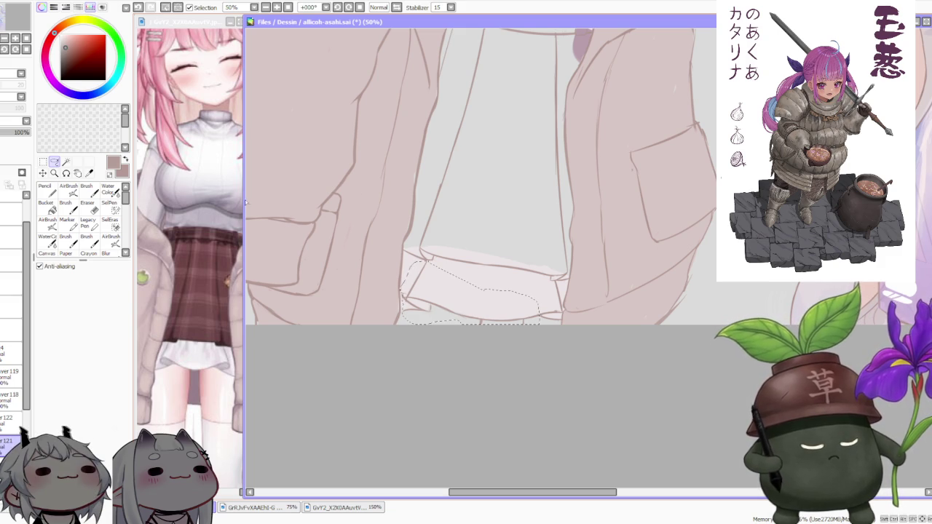
key("ctrl+t")
left_click(58, 318)
left_click_drag(399, 325, 402, 318)
left_click_drag(399, 260, 402, 254)
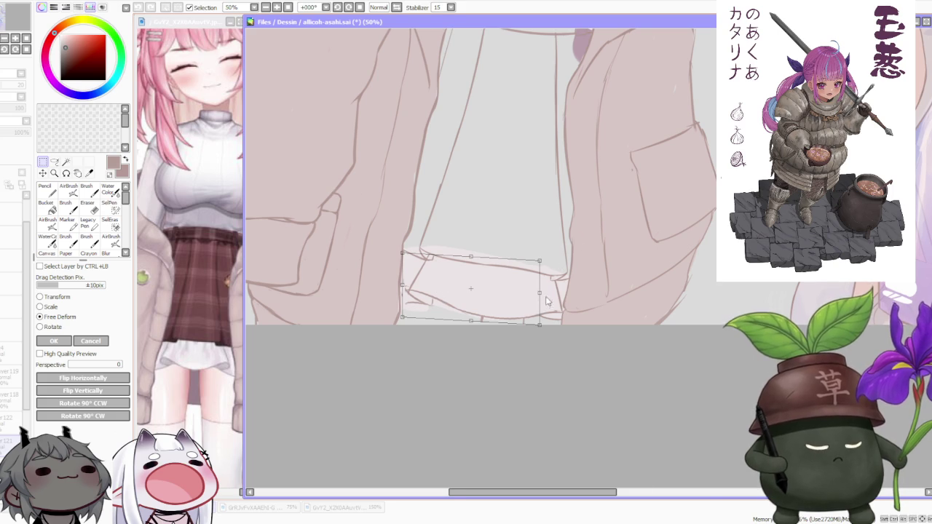
scroll(543, 302, "down", 3)
scroll(569, 273, "up", 1)
scroll(569, 273, "up", 1)
scroll(510, 306, "up", 1)
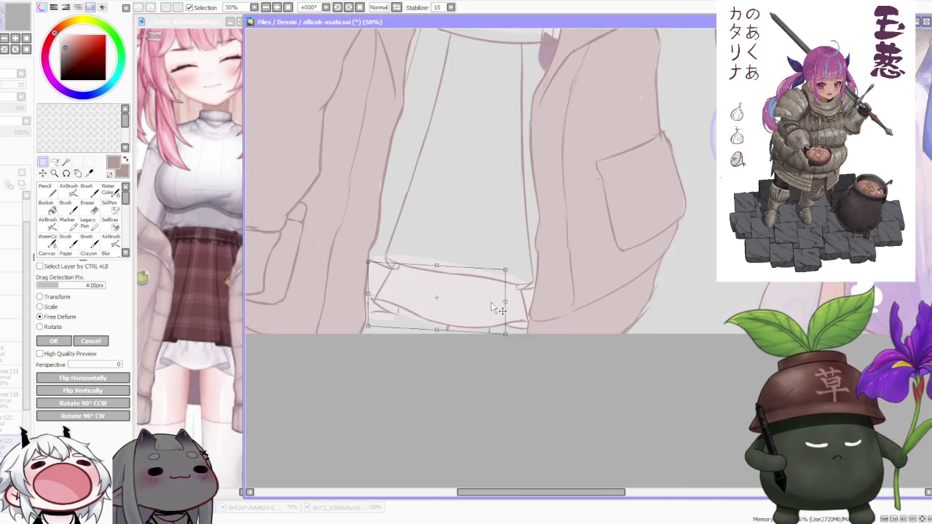
scroll(501, 293, "down", 2)
scroll(557, 223, "down", 1)
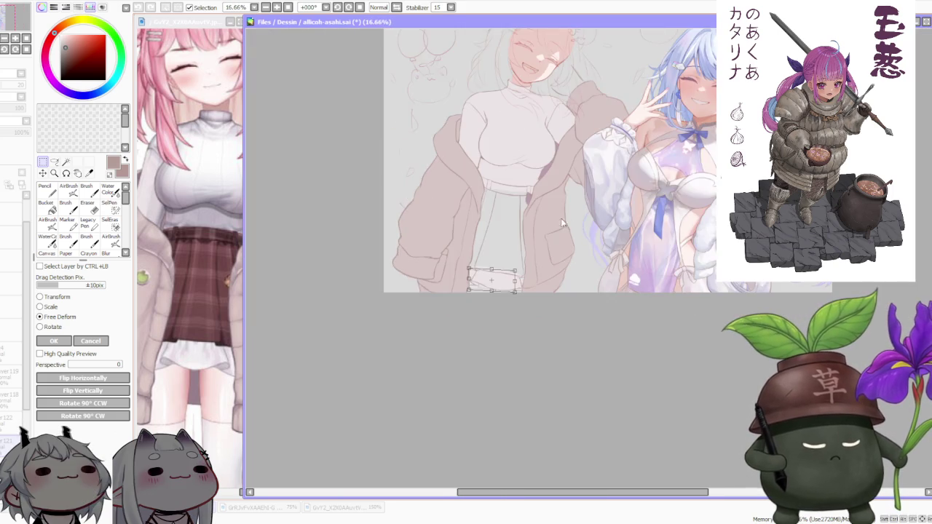
scroll(556, 227, "up", 1)
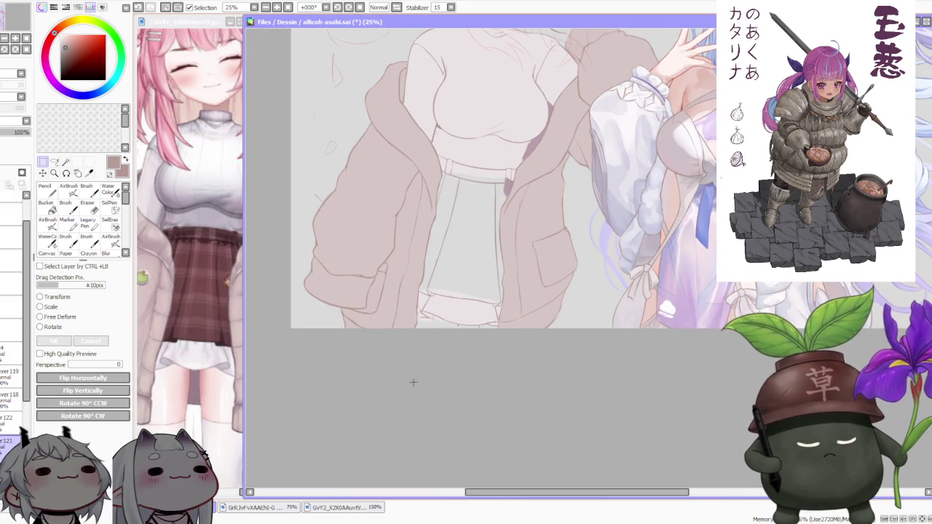
left_click(87, 191)
Step: Zoom around the skirt bottom to check the reshaped hem and its pale edge touch-ups
scroll(474, 332, "up", 3)
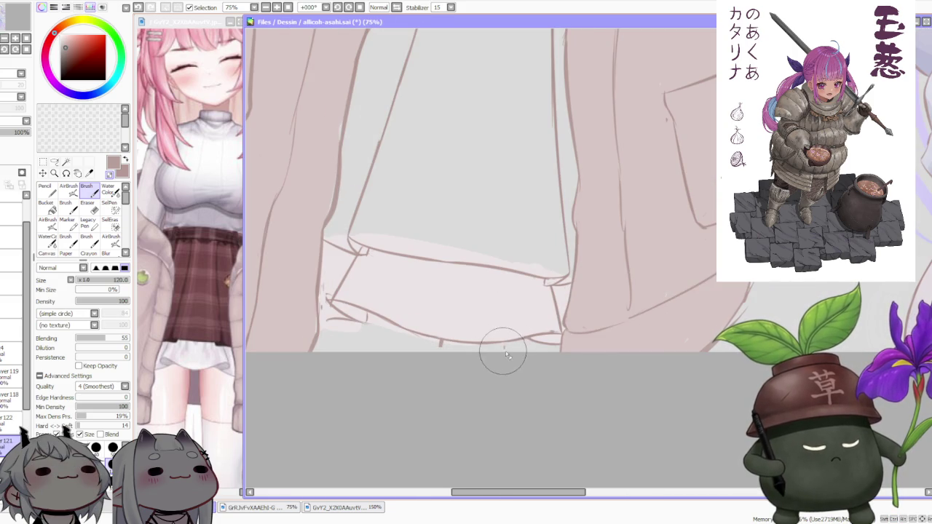
scroll(505, 362, "down", 5)
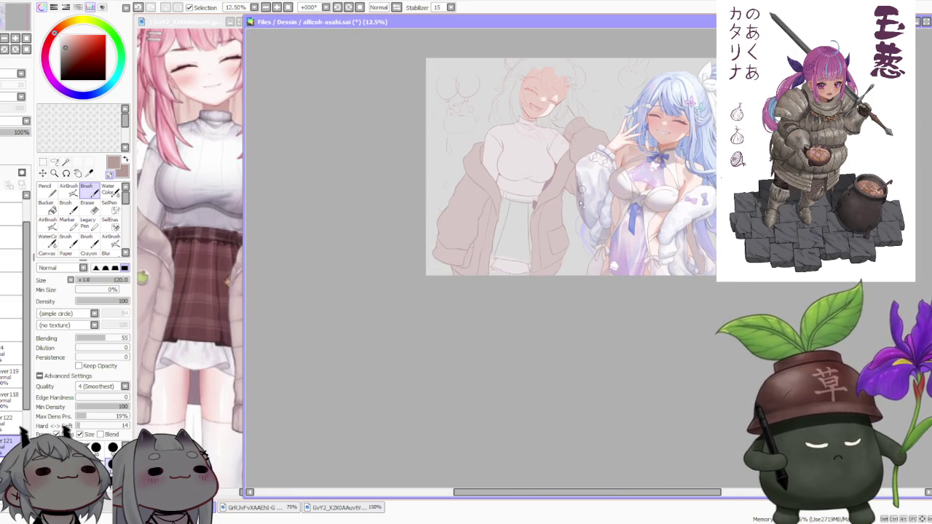
scroll(583, 193, "up", 5)
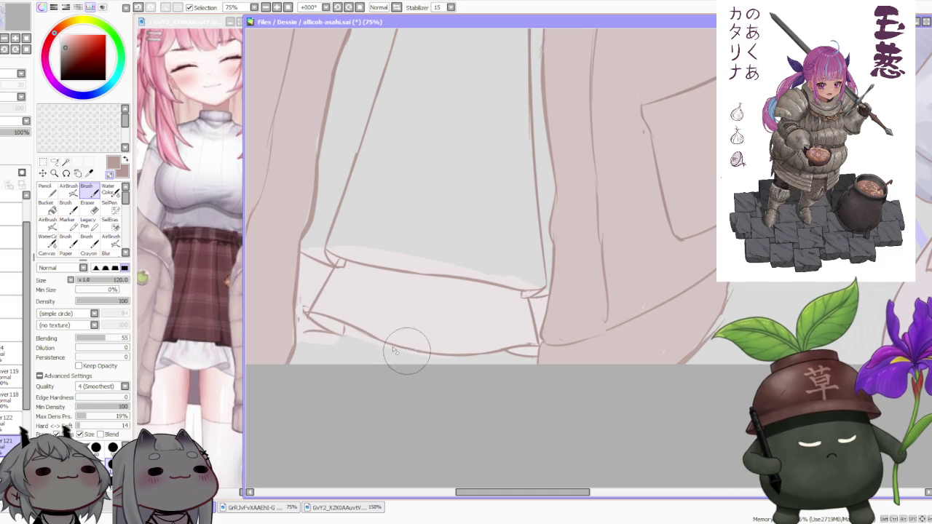
scroll(378, 292, "down", 3)
scroll(378, 292, "down", 2)
scroll(490, 197, "up", 6)
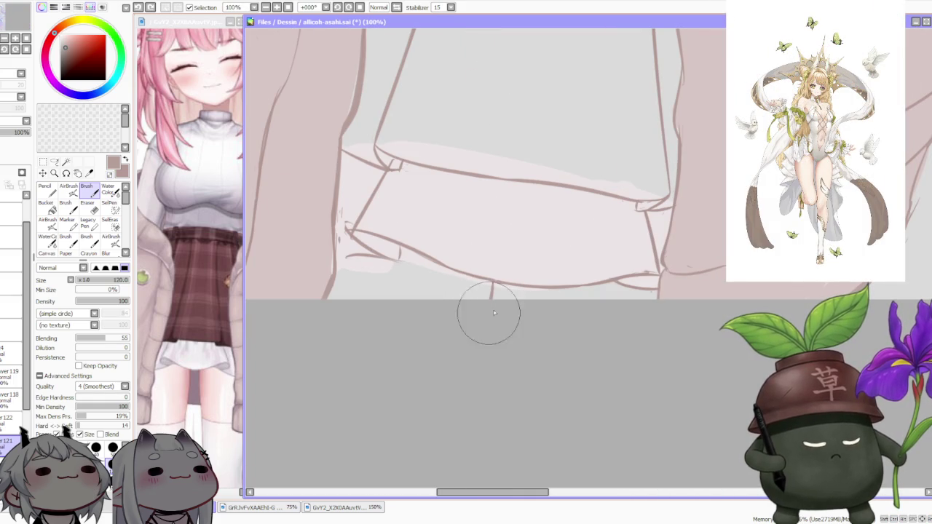
scroll(566, 321, "down", 2)
scroll(583, 240, "down", 1)
scroll(599, 169, "up", 1)
scroll(599, 169, "down", 1)
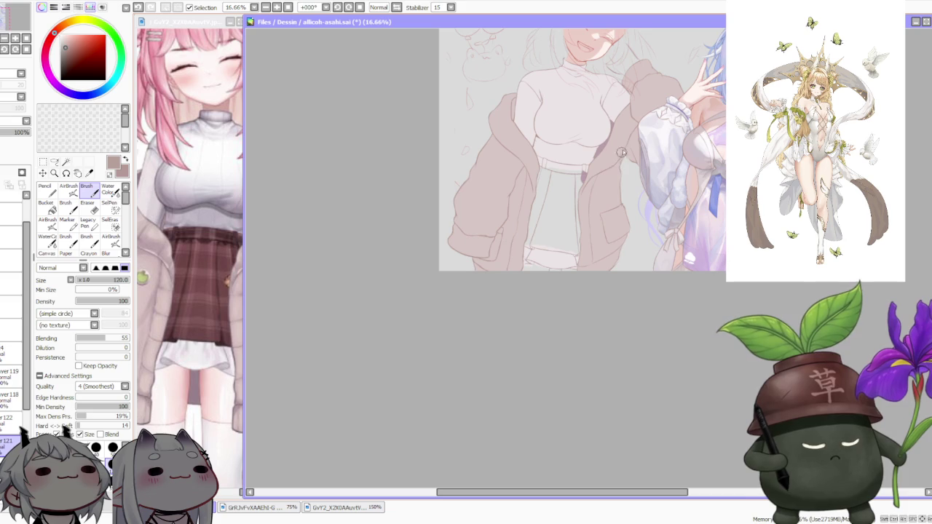
scroll(587, 198, "up", 2)
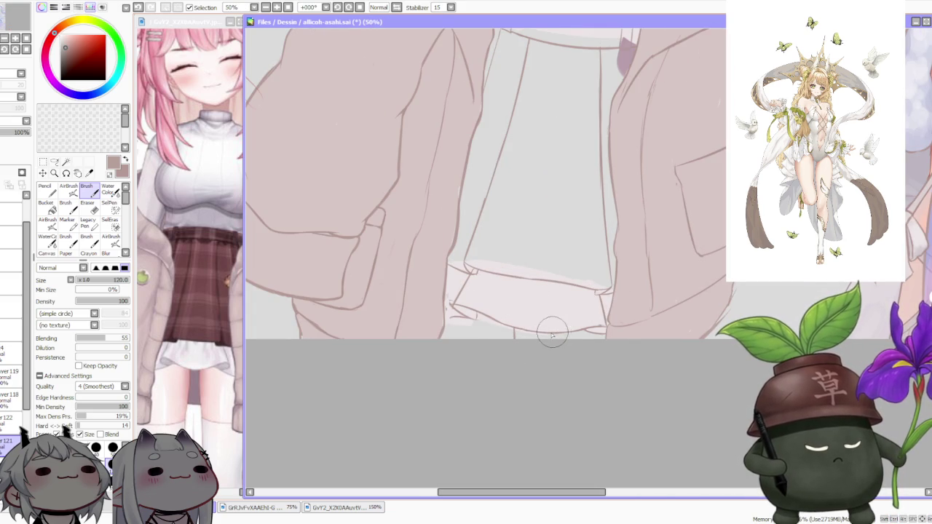
scroll(445, 299, "up", 1)
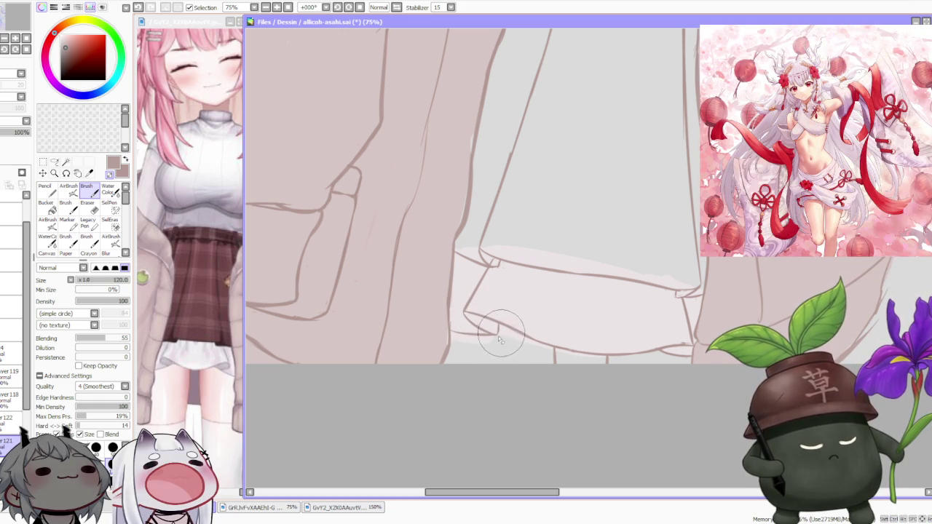
scroll(502, 335, "down", 2)
scroll(547, 306, "down", 1)
scroll(597, 266, "down", 1)
scroll(597, 264, "up", 4)
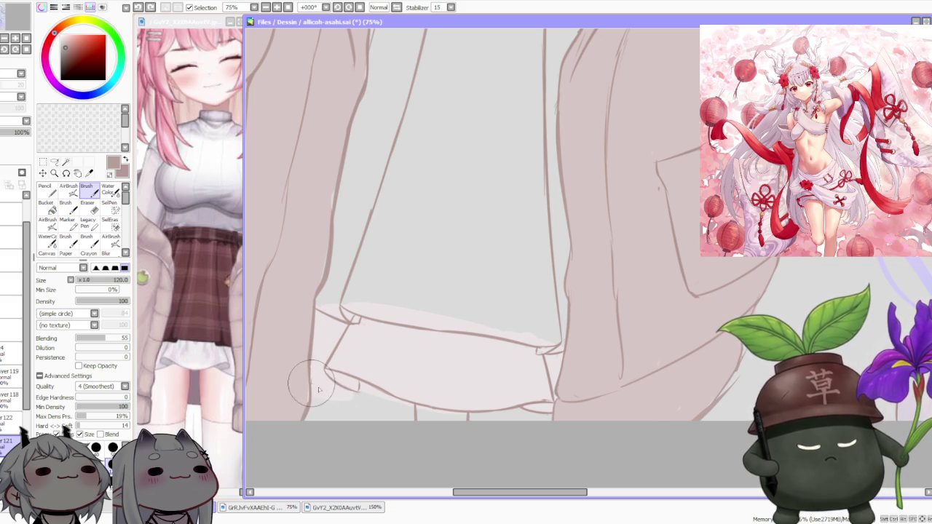
scroll(320, 364, "down", 1)
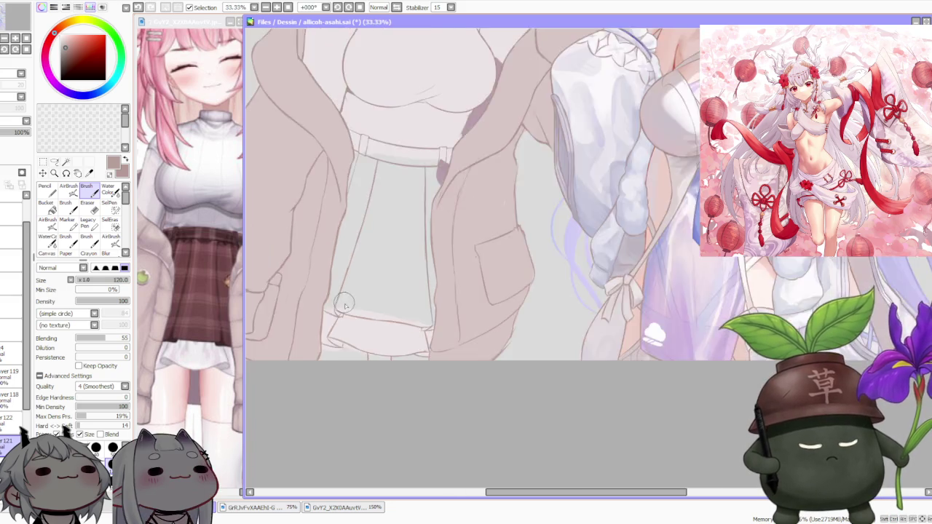
scroll(332, 320, "down", 1)
scroll(331, 320, "down", 1)
scroll(332, 321, "down", 1)
scroll(332, 320, "up", 2)
scroll(320, 324, "up", 3)
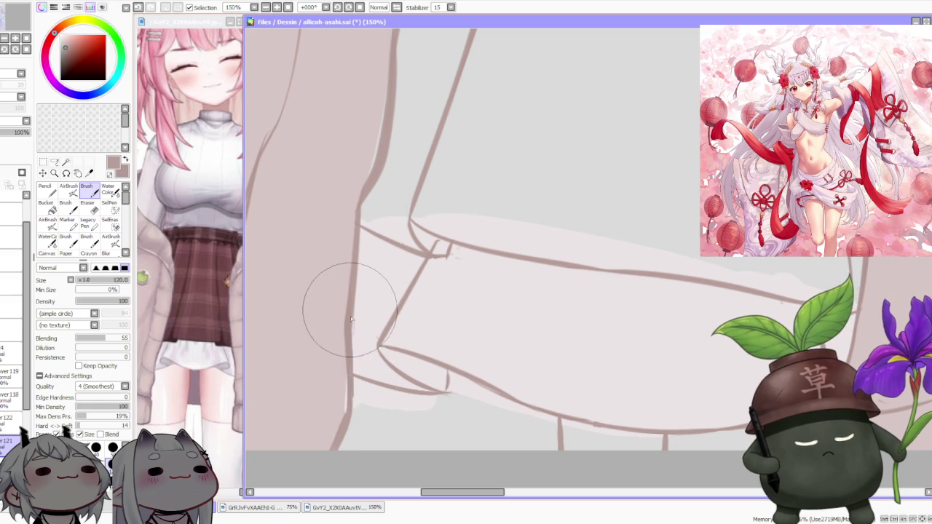
scroll(343, 323, "down", 1)
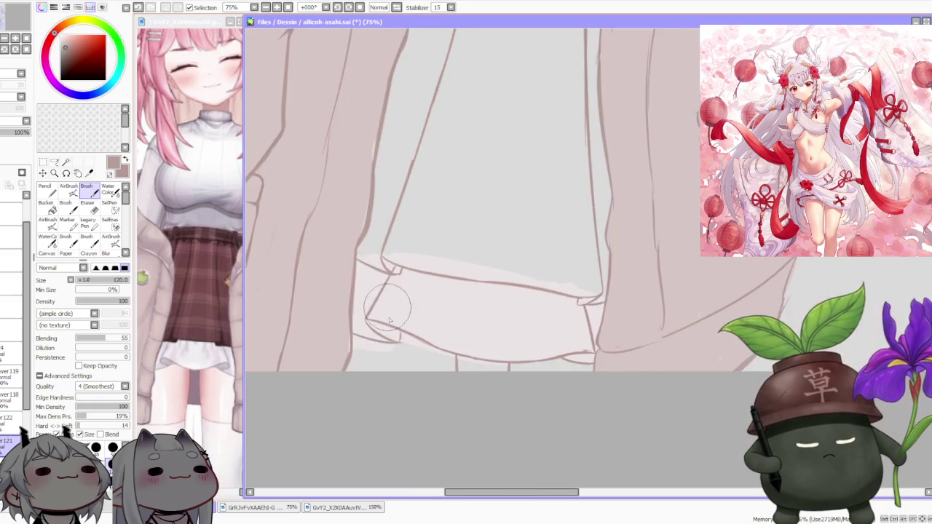
scroll(393, 335, "up", 1)
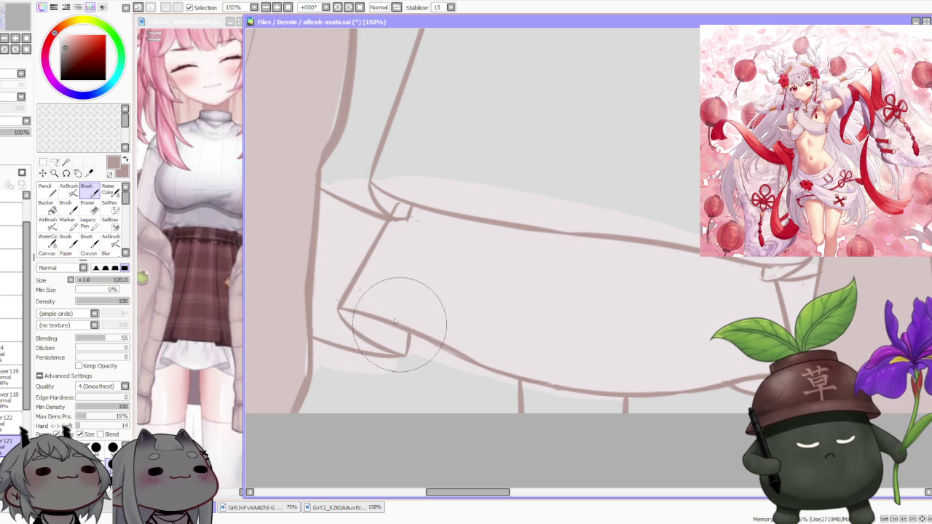
scroll(396, 313, "down", 2)
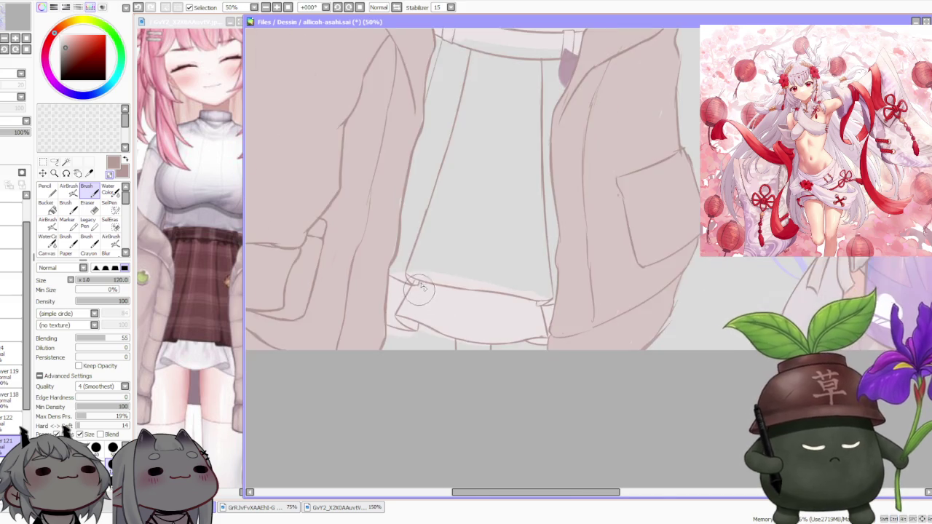
scroll(437, 219, "down", 2)
scroll(470, 125, "down", 2)
scroll(476, 142, "up", 3)
scroll(474, 157, "down", 2)
scroll(469, 222, "up", 1)
scroll(461, 225, "up", 1)
scroll(464, 228, "up", 1)
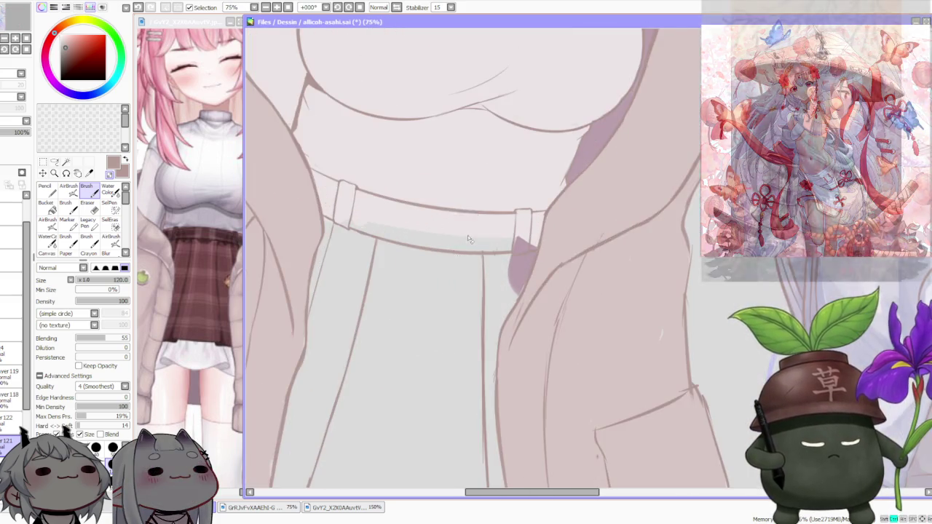